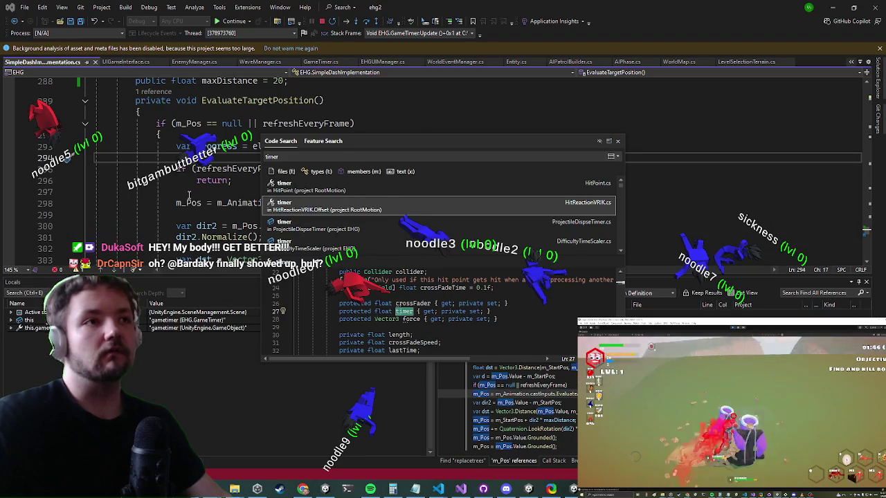
# Dismiss the Code Search popup to reveal EvaluateTargetPosition in SimpleDashImplementation.cs
pyautogui.click(619, 141)
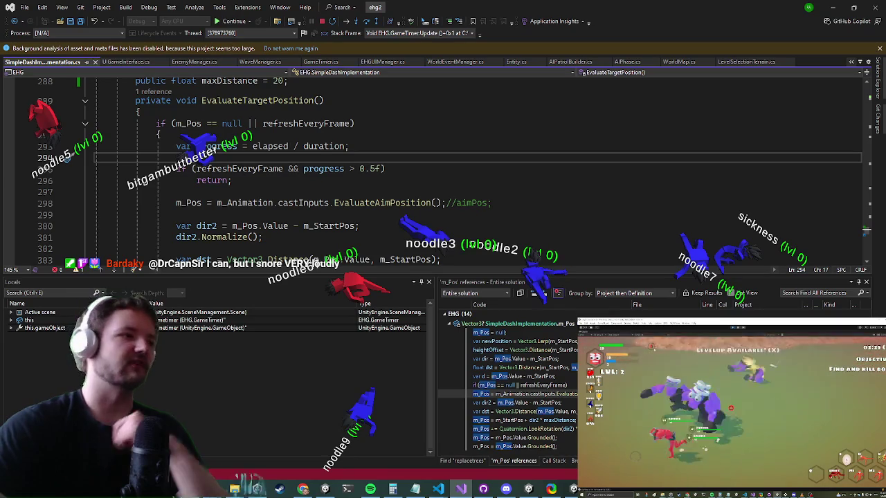
# In UIGameInterface.cs, find all references to the turnTimer field, which has none
pyautogui.press('Down')
pyautogui.press('Down')
pyautogui.press('Down')
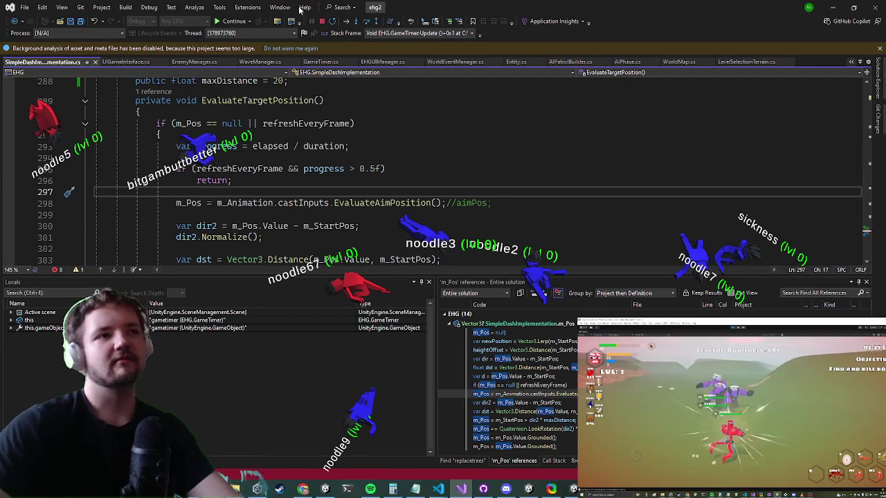
pyautogui.scroll(4, 227, 180)
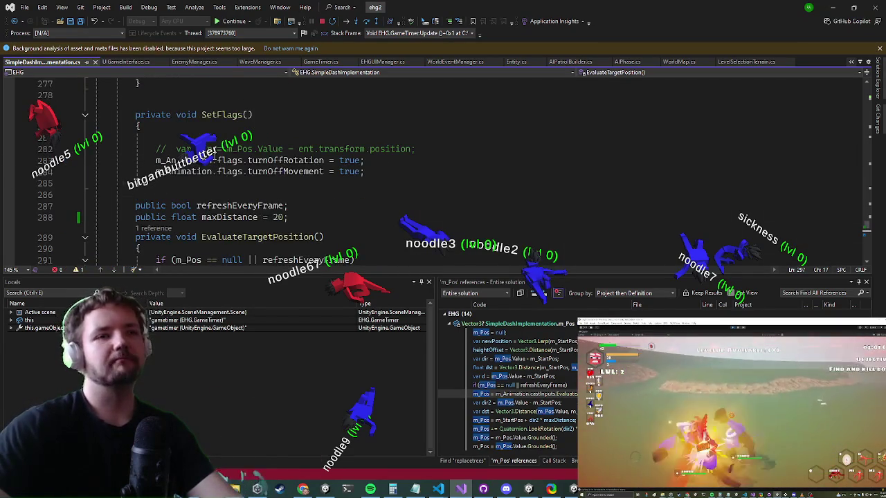
pyautogui.scroll(-4, 213, 156)
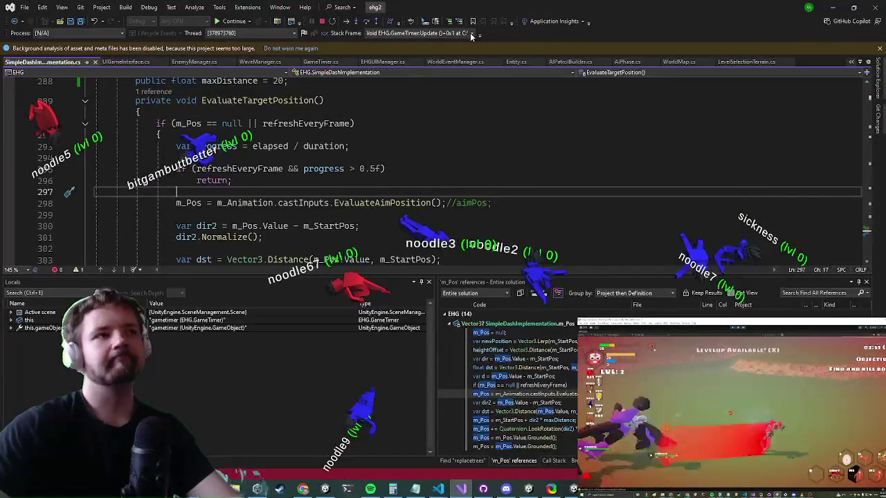
pyautogui.click(137, 66)
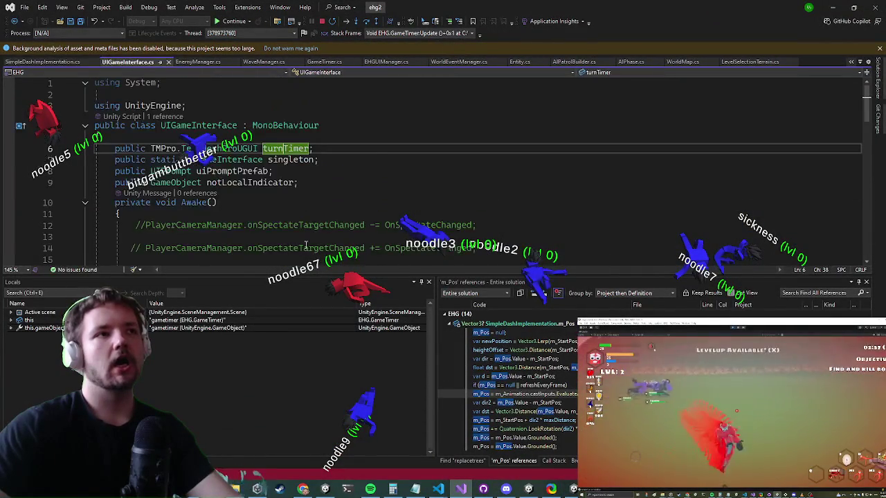
pyautogui.rightClick(295, 148)
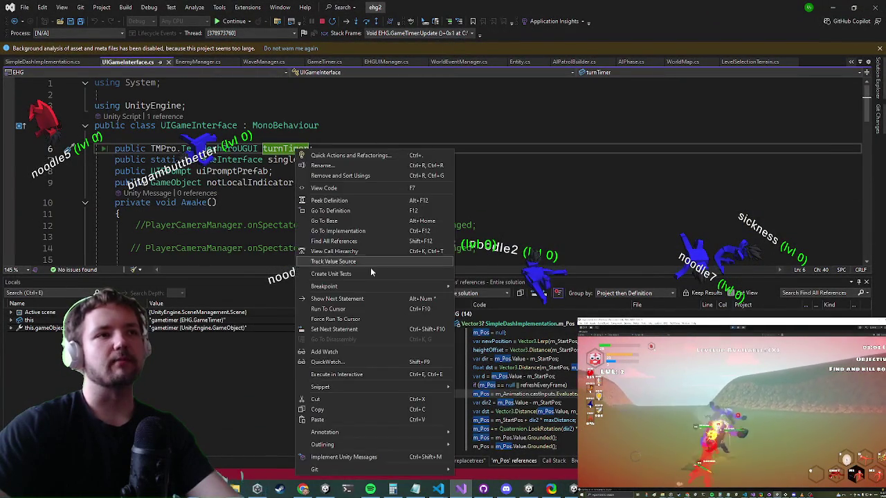
pyautogui.click(326, 241)
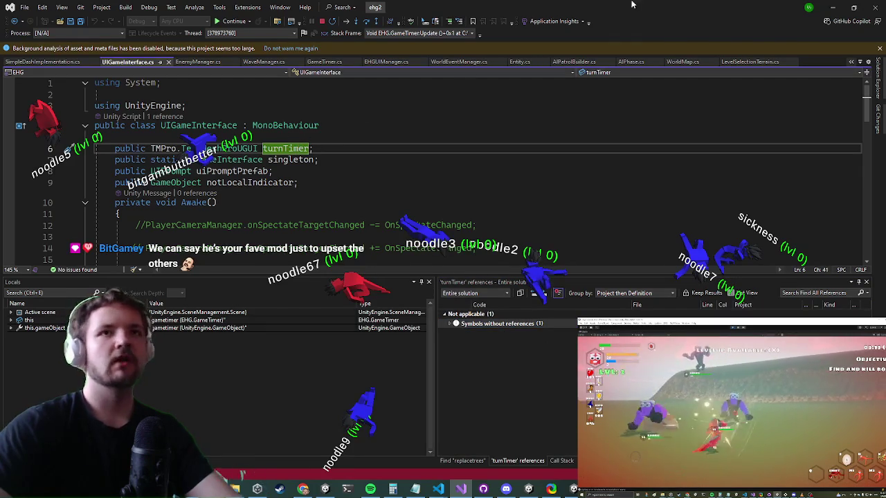
pyautogui.click(501, 174)
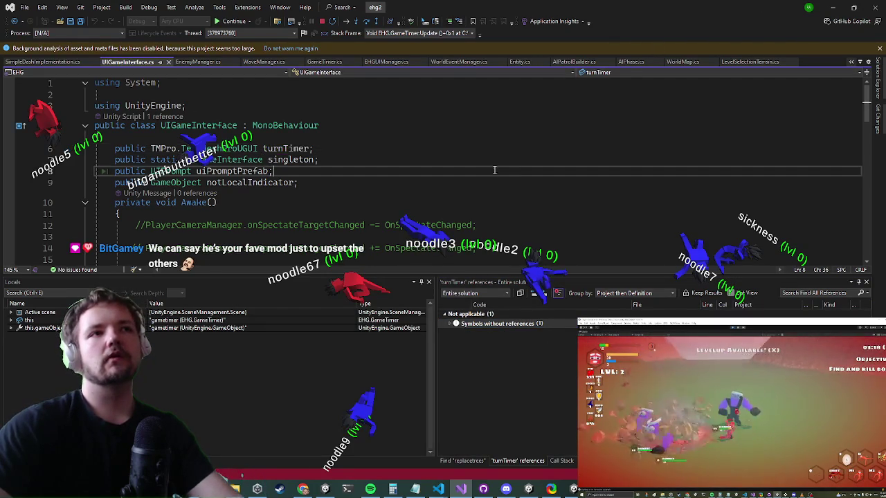
pyautogui.hotkey('ctrl', 't')
# Search for the player HUD class and open UIPlayerHUD.cs
pyautogui.write('playerhub')
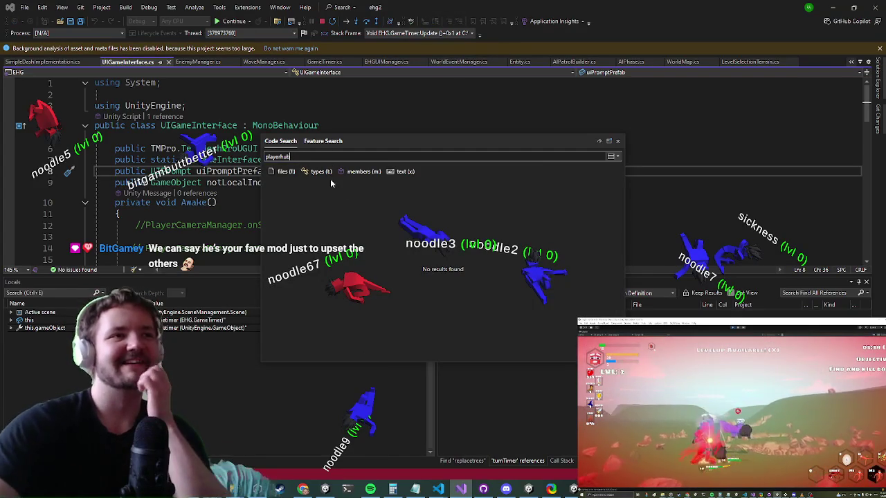
pyautogui.press('BackSpace')
pyautogui.press('BackSpace')
pyautogui.press('BackSpace')
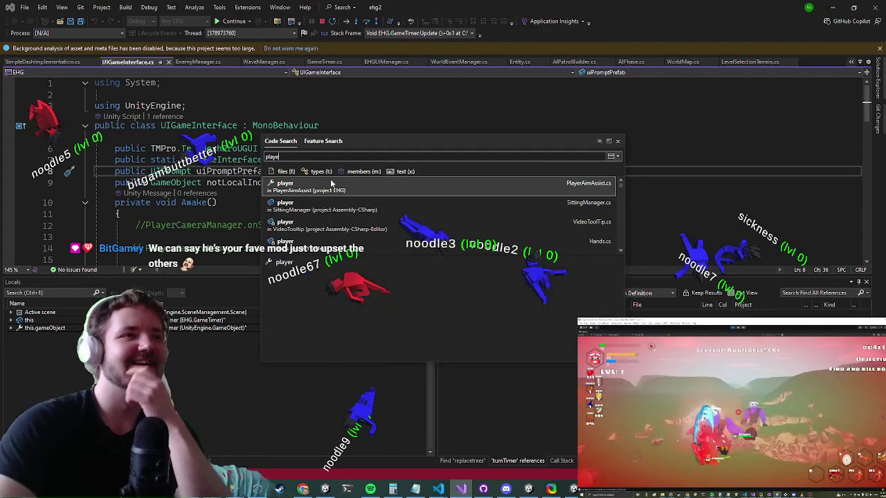
pyautogui.press('Down')
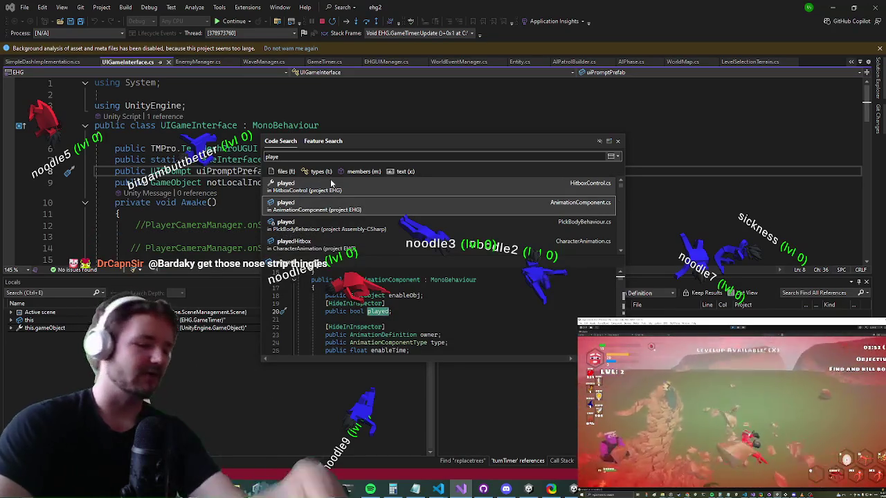
pyautogui.write('r')
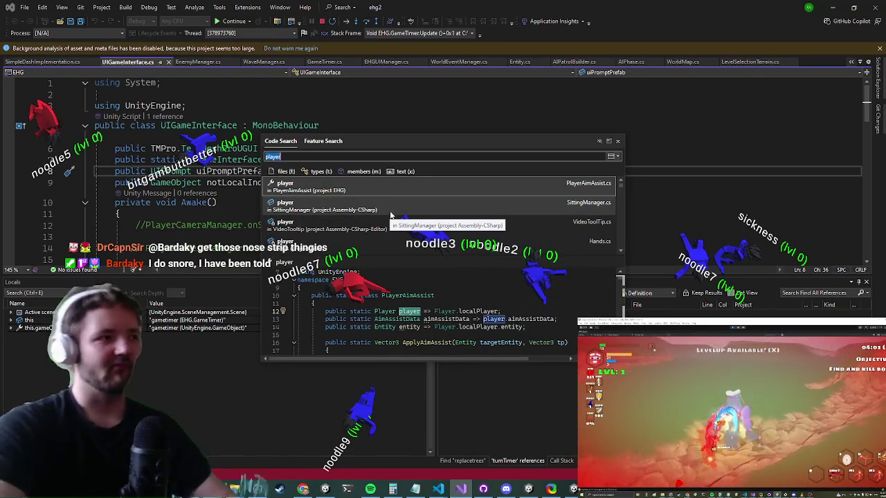
pyautogui.write('uihud')
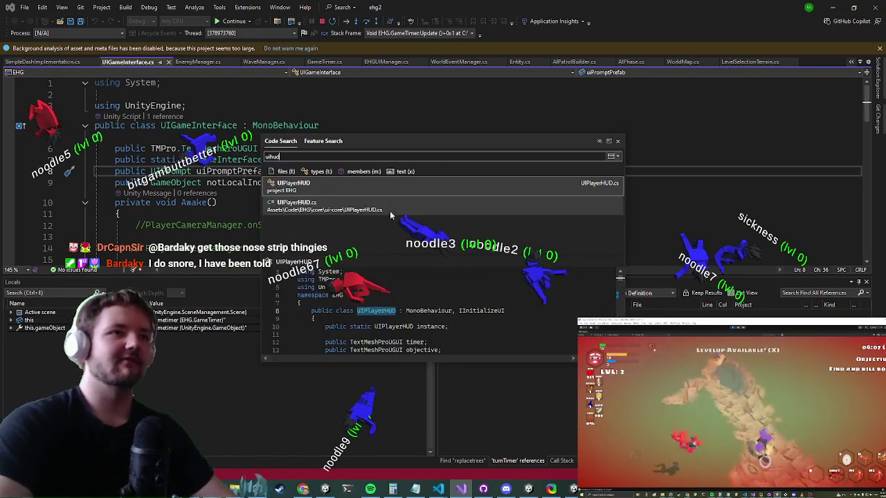
pyautogui.press('Return')
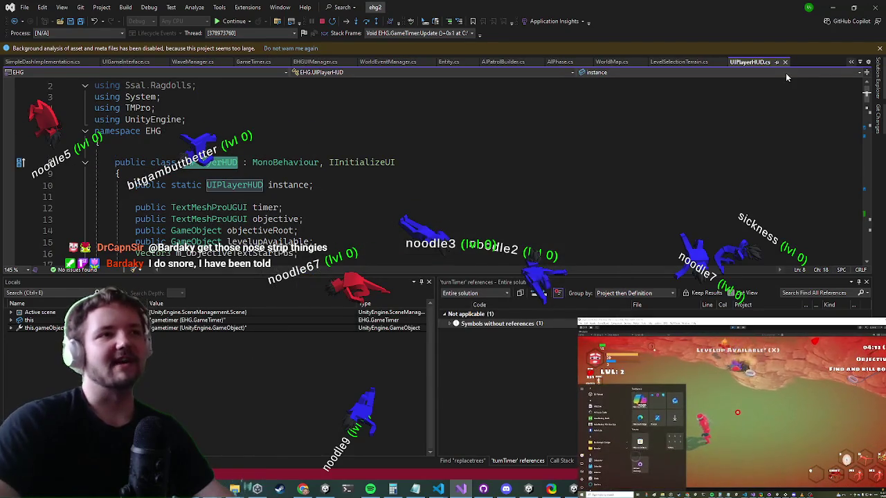
# List the timer field's three references and jump to timer.enabled = true in Update
pyautogui.click(267, 209)
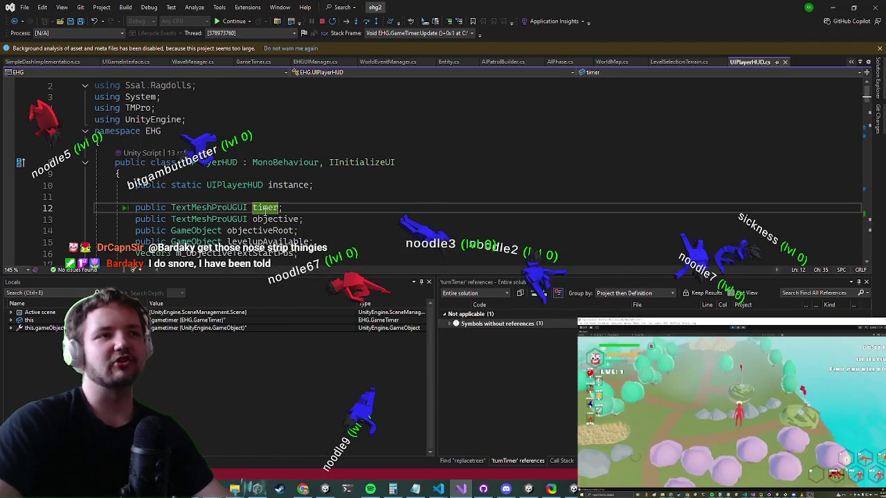
pyautogui.rightClick(267, 209)
pyautogui.click(328, 244)
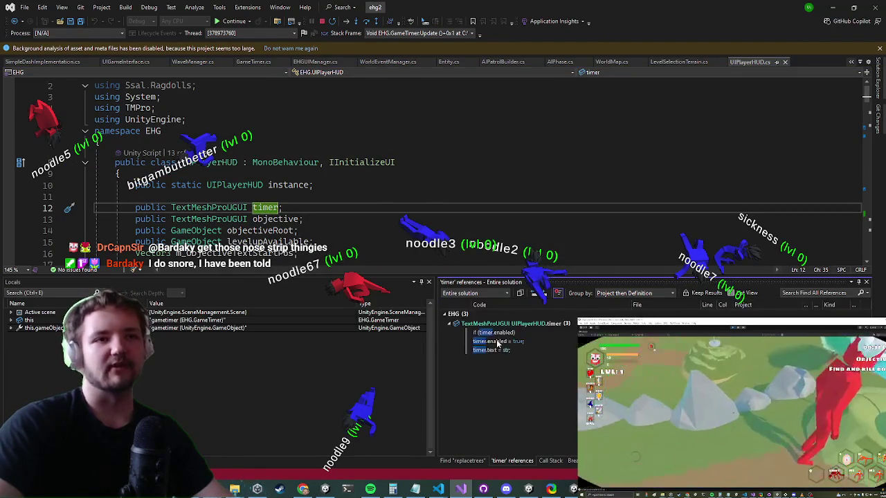
pyautogui.doubleClick(489, 341)
pyautogui.scroll(1, 325, 156)
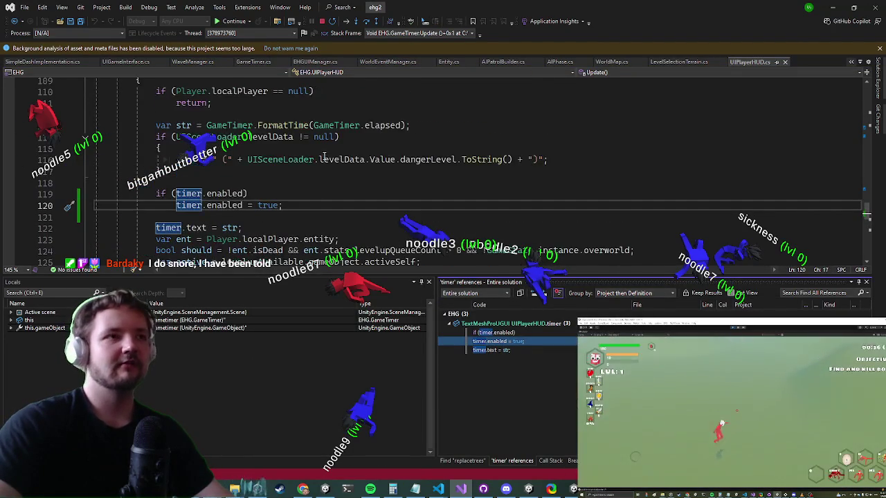
# Add '!' on line 119 so it reads if (!timer.enabled), then go back to Unity
pyautogui.moveTo(283, 134)
pyautogui.click(175, 193)
pyautogui.write('!')
pyautogui.hotkey('alt', 'Tab')
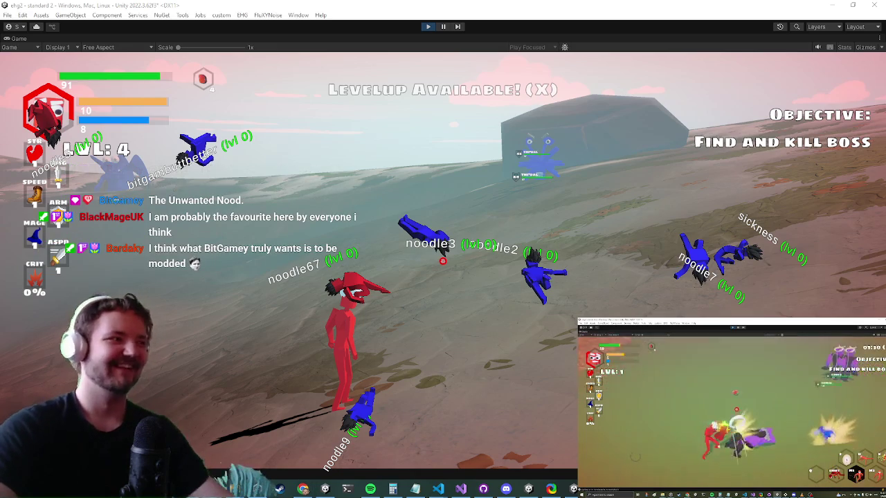
# Enter play mode to test the HUD timer, then bring up Visual Studio at the breakpoint
pyautogui.click(426, 31)
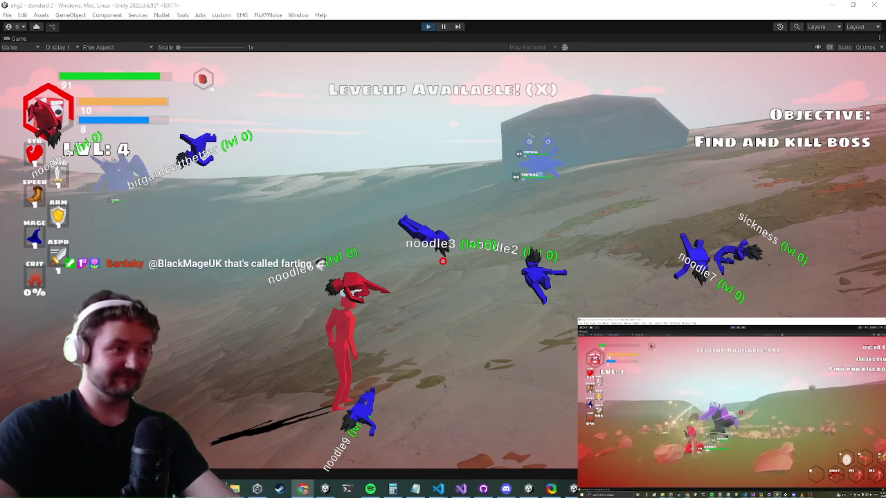
pyautogui.click(460, 490)
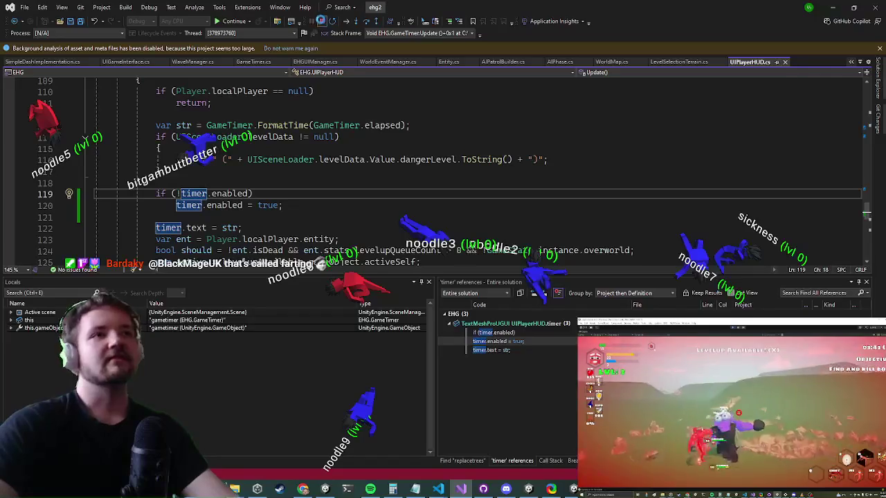
# Resume from the UIPlayerHUD.cs breakpoint with F5 and return to the Unity game
pyautogui.press('F5')
pyautogui.hotkey('alt', 'Tab')
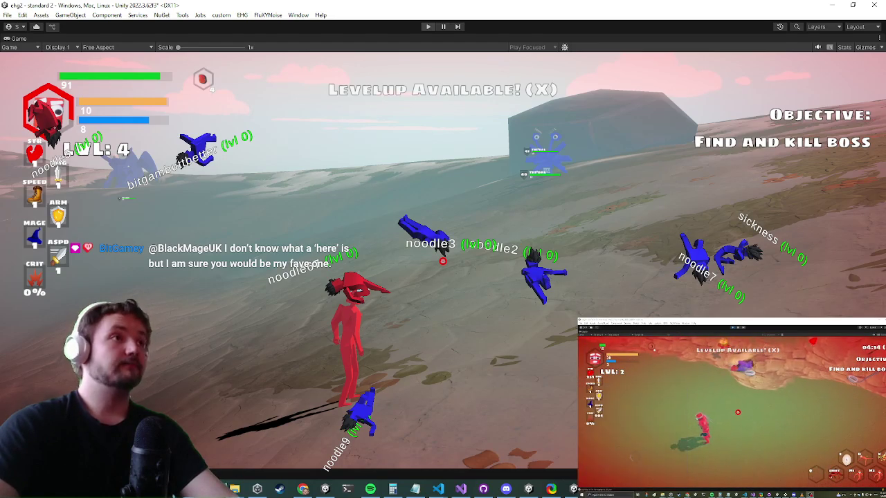
# Exit play mode with Ctrl+P
pyautogui.hotkey('ctrl', 'p')
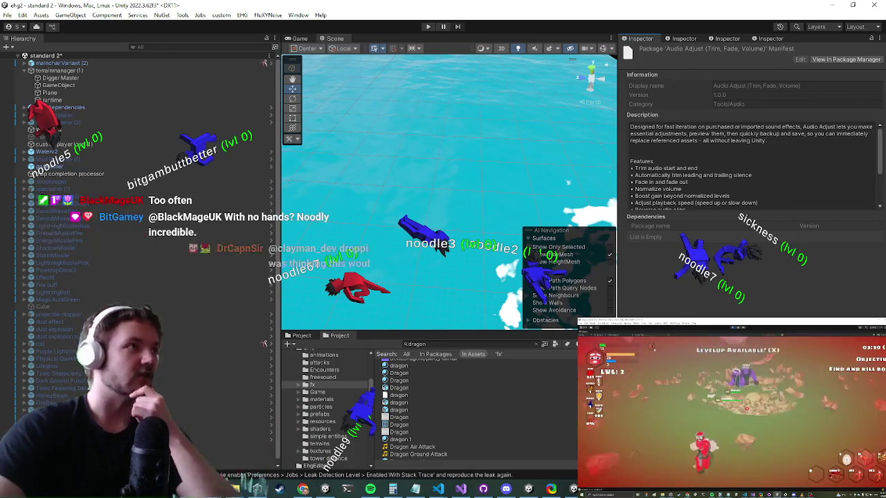
# Enter play mode with Ctrl+P and maximize the Game view to fill the editor
pyautogui.hotkey('ctrl', 'p')
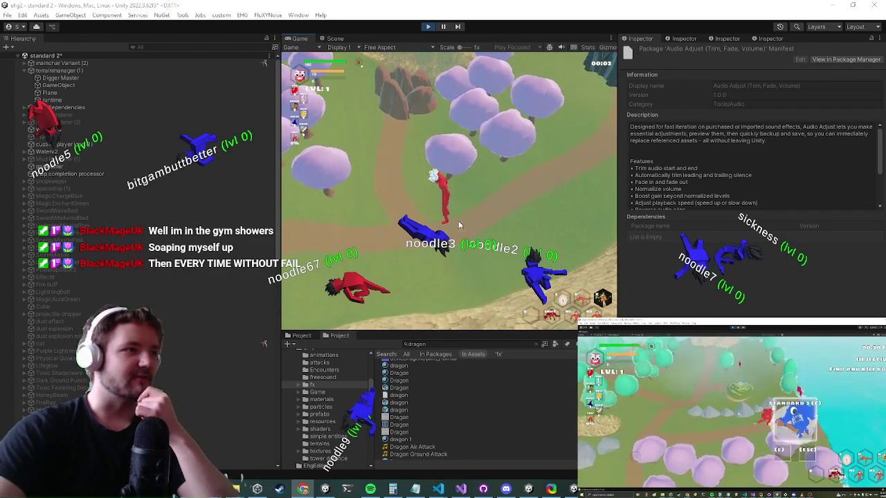
pyautogui.hotkey('shift', 'space')
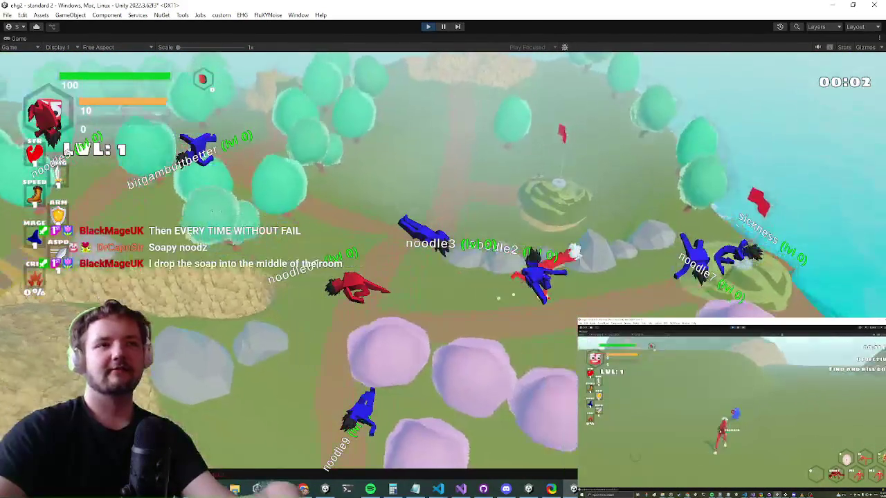
# Keep playing while the HUD timer counts up to 00:44, then switch windows
pyautogui.hotkey('alt', 'Tab')
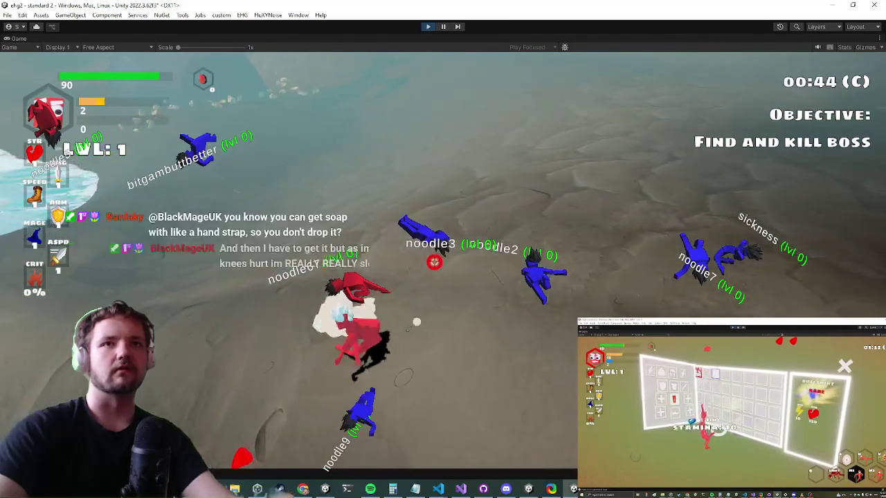
# Open the in-game Settings overlay and scroll through its debug toggles
pyautogui.press('Escape')
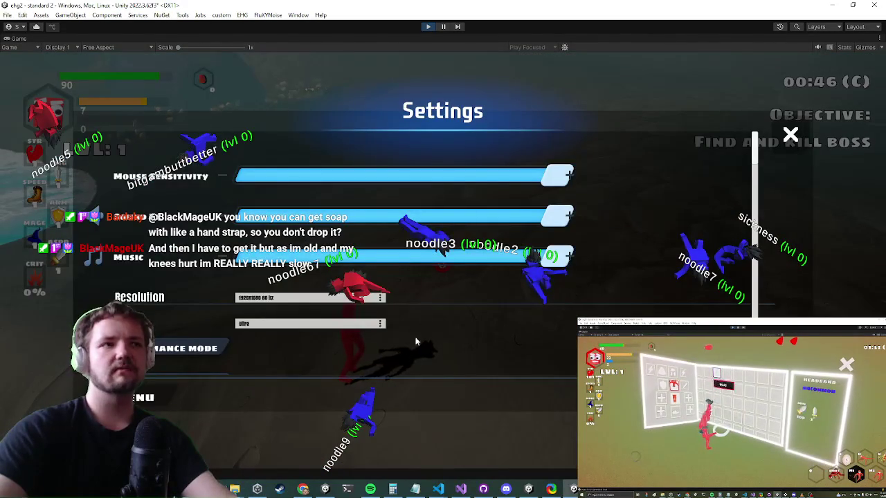
pyautogui.scroll(-10, 405, 343)
pyautogui.scroll(-15, 538, 329)
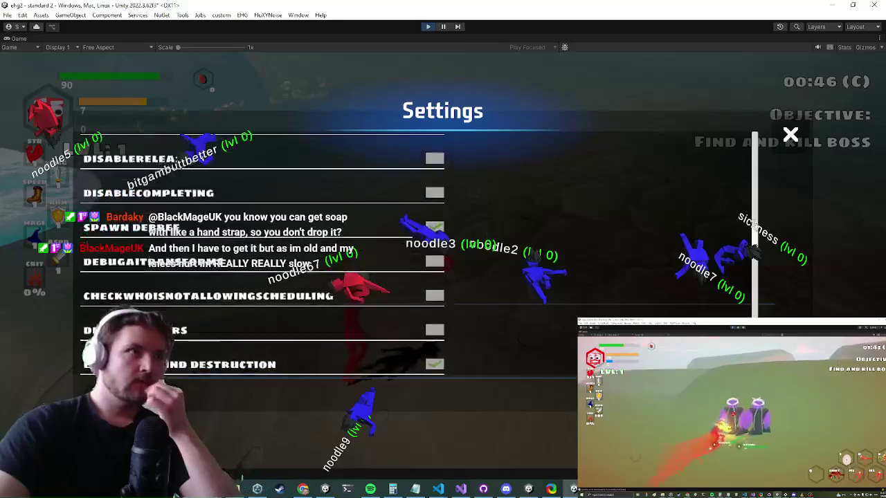
pyautogui.scroll(-5, 480, 208)
pyautogui.scroll(-3, 457, 291)
pyautogui.scroll(7, 478, 339)
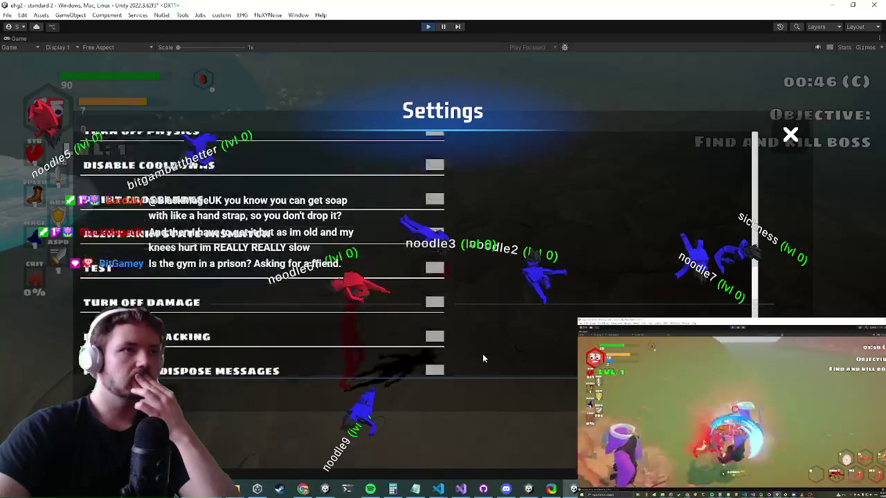
pyautogui.scroll(5, 506, 270)
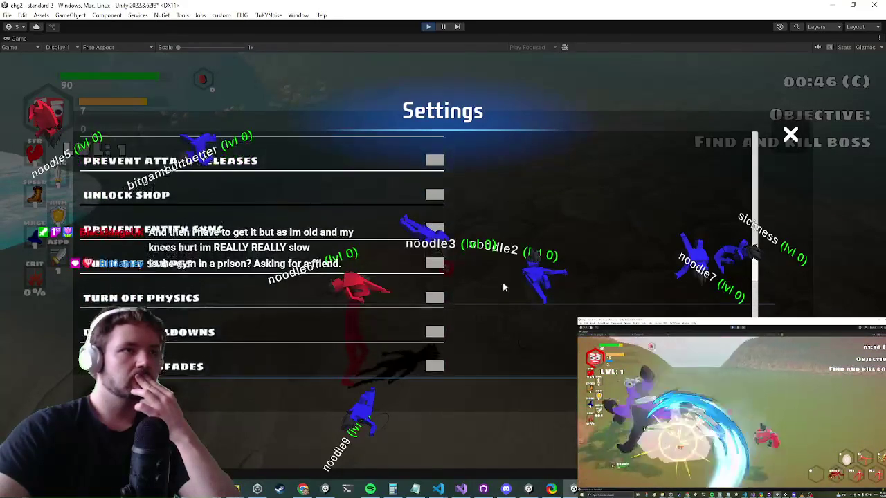
pyautogui.scroll(10, 510, 265)
pyautogui.scroll(9, 500, 288)
pyautogui.scroll(7, 492, 300)
pyautogui.scroll(-20, 492, 312)
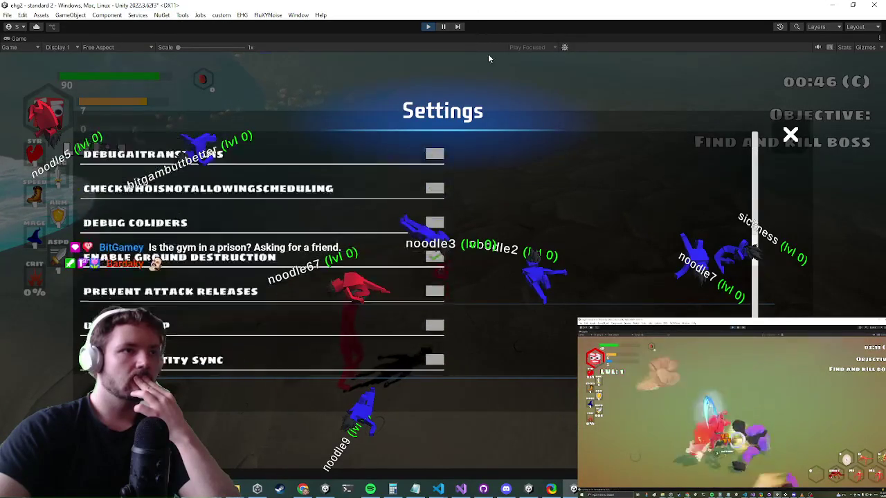
pyautogui.scroll(-15, 491, 290)
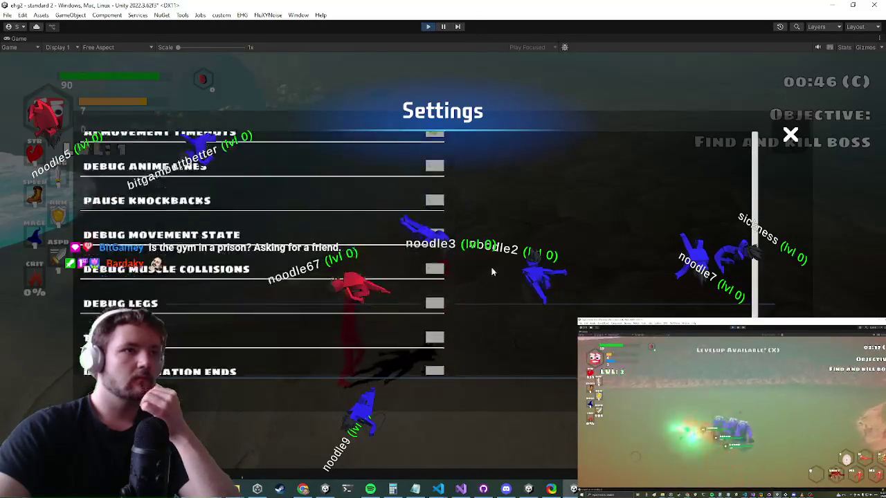
pyautogui.scroll(-2, 492, 270)
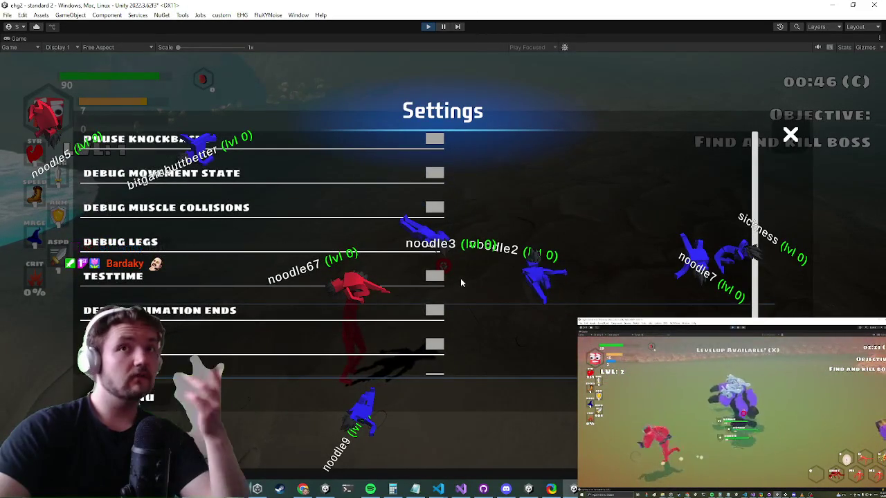
# Close and reopen the Settings menu, then switch to UIPlayerHUD.cs in Visual Studio
pyautogui.press('Escape')
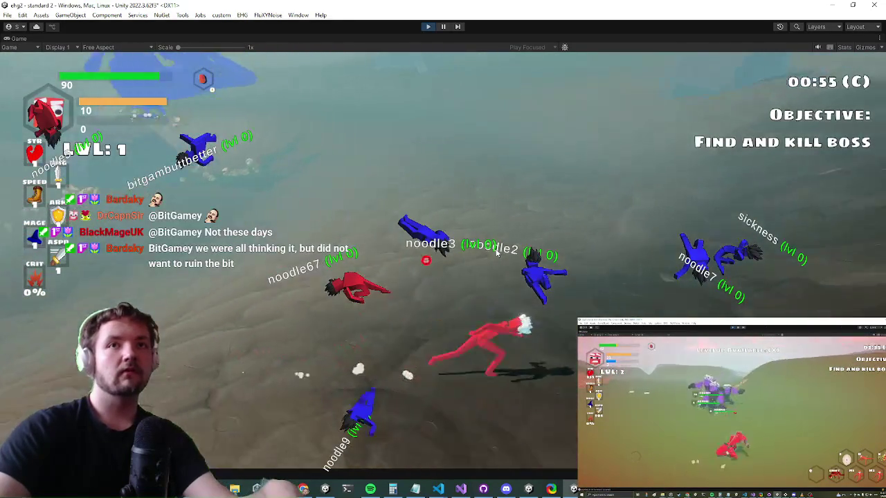
pyautogui.press('Escape')
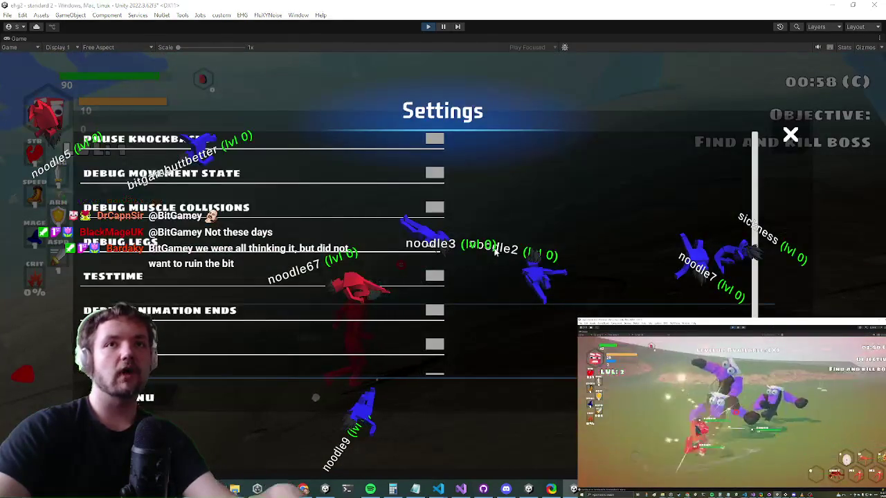
pyautogui.hotkey('alt', 'Tab')
pyautogui.press('Tab')
pyautogui.press('Tab')
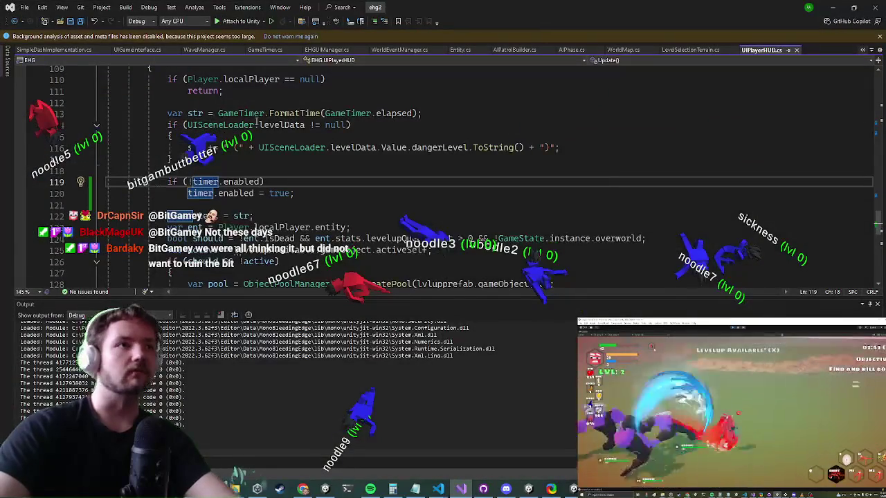
# In GameTimer.cs, find all references to the Update method
pyautogui.click(274, 50)
pyautogui.scroll(8, 336, 153)
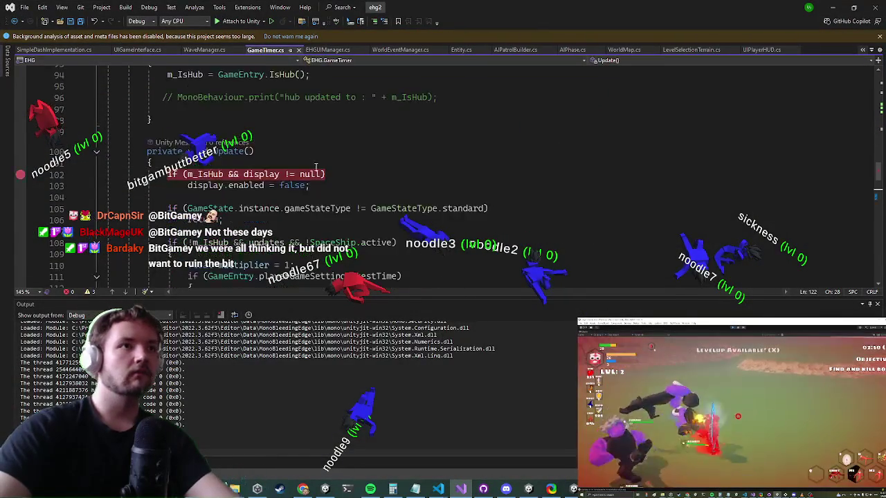
pyautogui.click(236, 185)
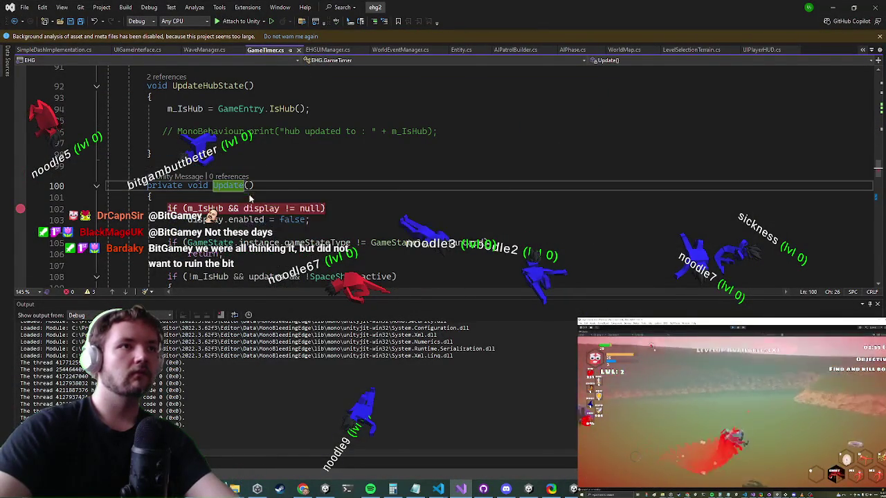
pyautogui.rightClick(235, 185)
pyautogui.click(291, 280)
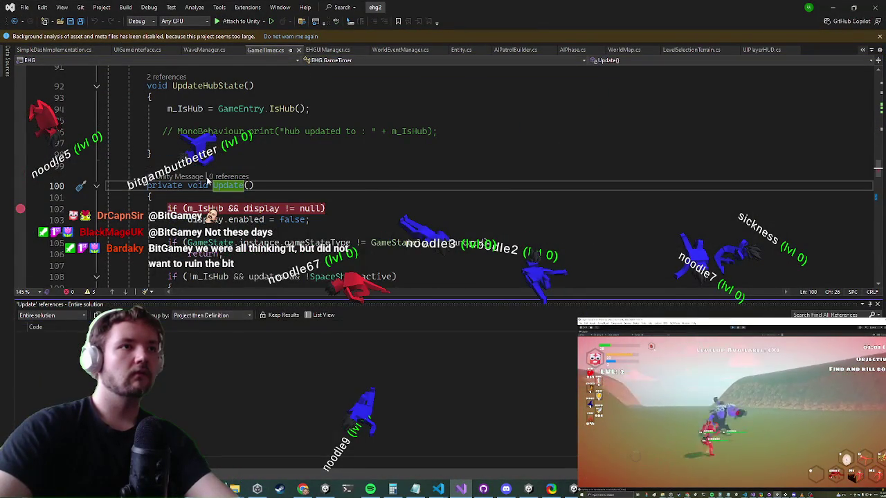
pyautogui.scroll(10, 236, 148)
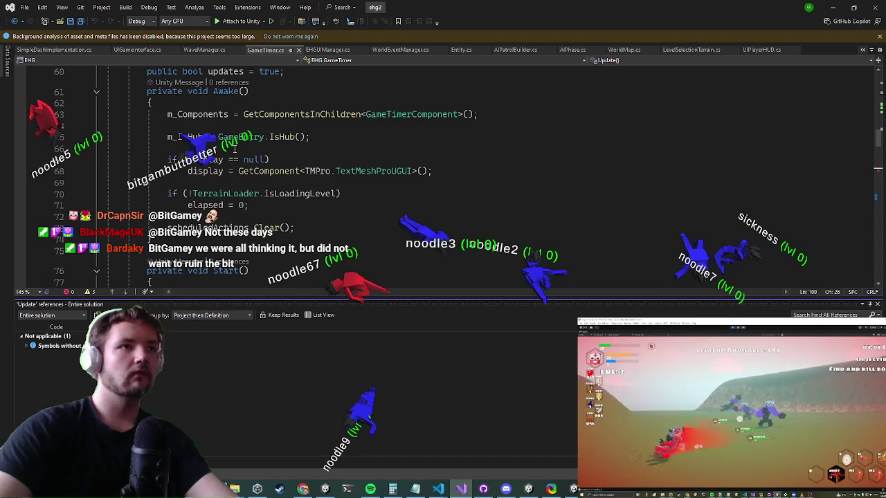
pyautogui.scroll(-10, 236, 147)
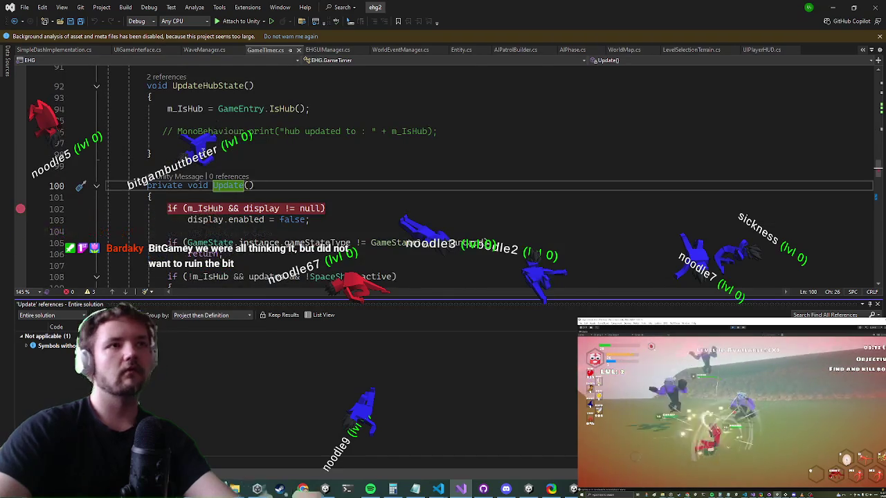
# Minimize Visual Studio to return to Unity, and bring up the Game view tab's options
pyautogui.click(217, 185)
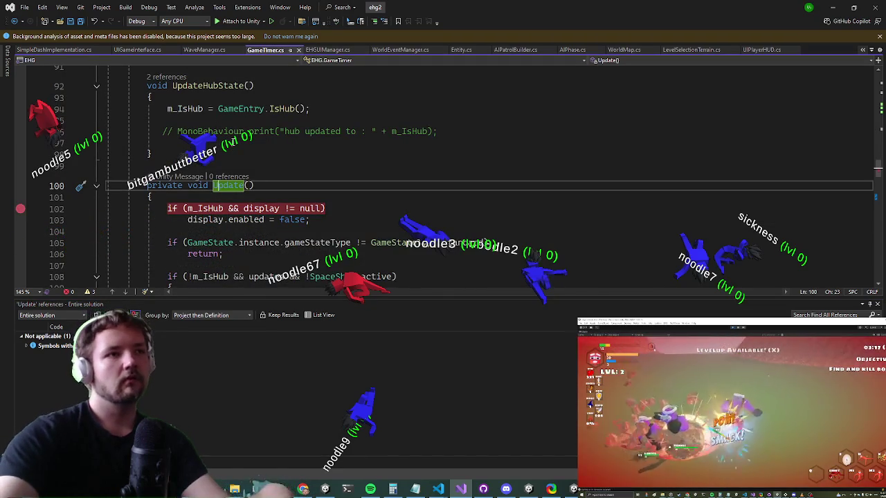
pyautogui.click(833, 7)
pyautogui.rightClick(15, 40)
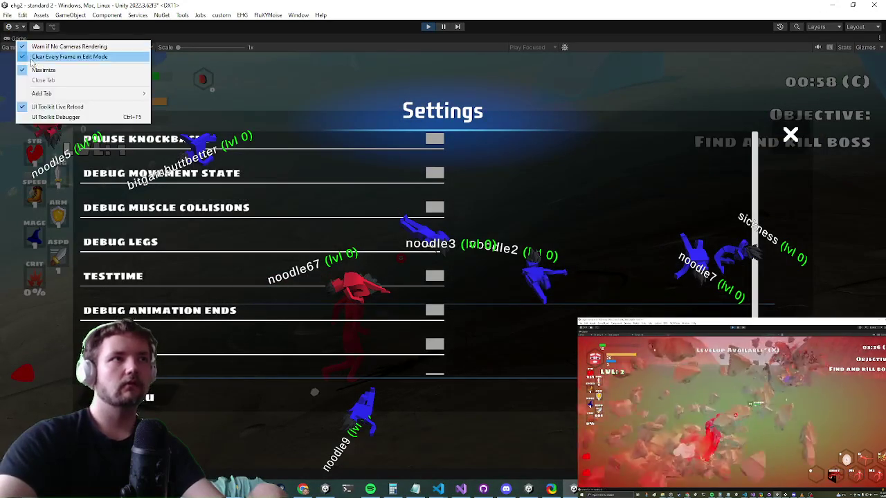
# Restore the full editor layout, filter the Hierarchy for GameTimer objects, and inspect gametimer and timer
pyautogui.click(104, 70)
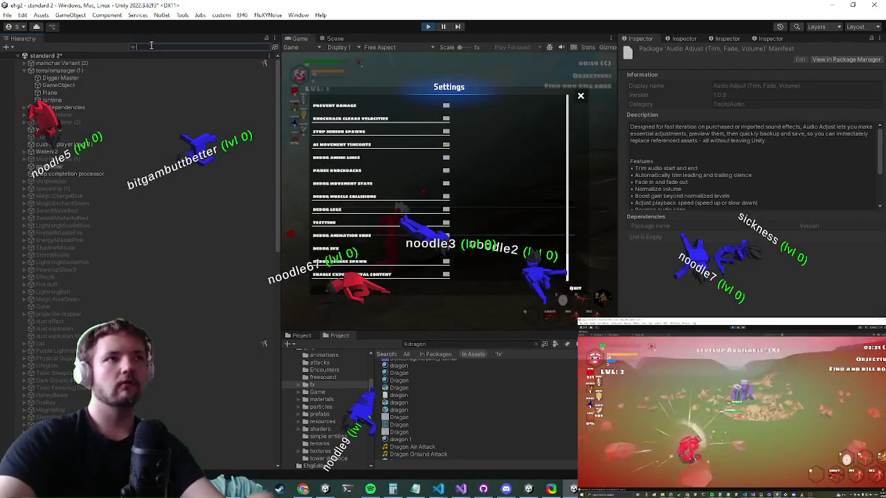
pyautogui.write('a')
pyautogui.write('am')
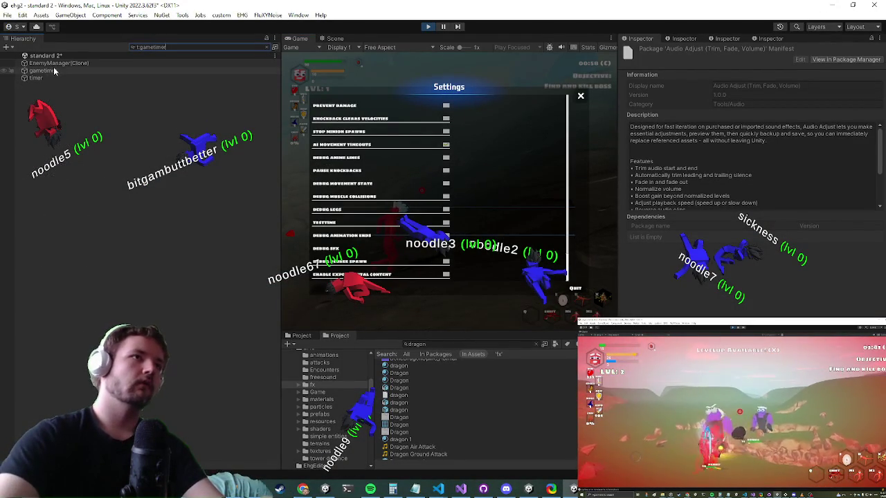
pyautogui.click(55, 71)
pyautogui.click(49, 79)
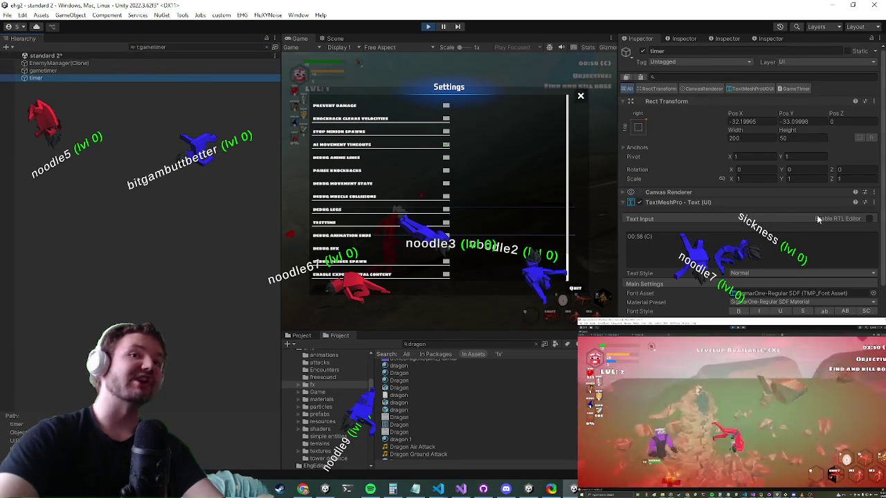
# Inspect EnemyManager(Clone)'s Game Timer component, then switch to the Twitch clip in the browser
pyautogui.scroll(-10, 774, 212)
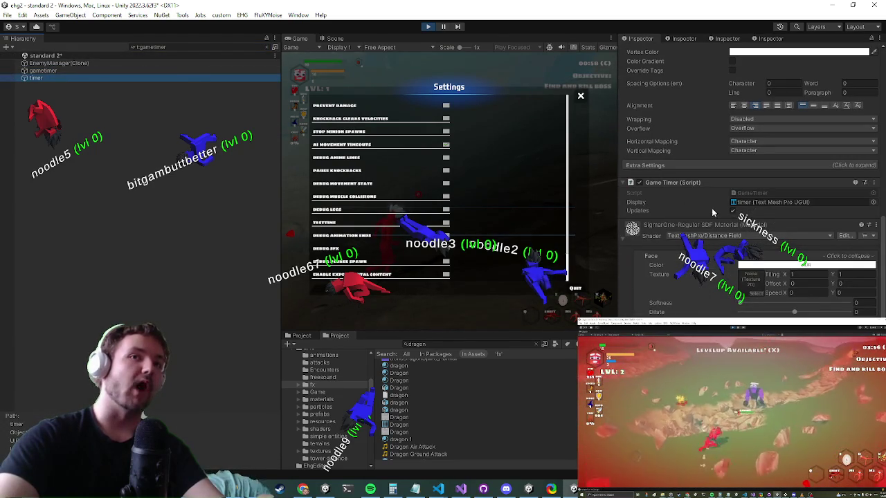
pyautogui.scroll(5, 697, 221)
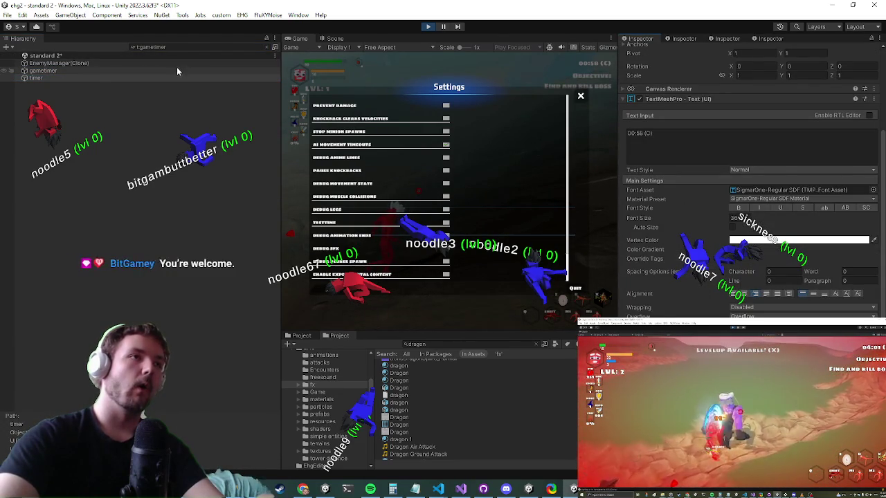
pyautogui.click(94, 63)
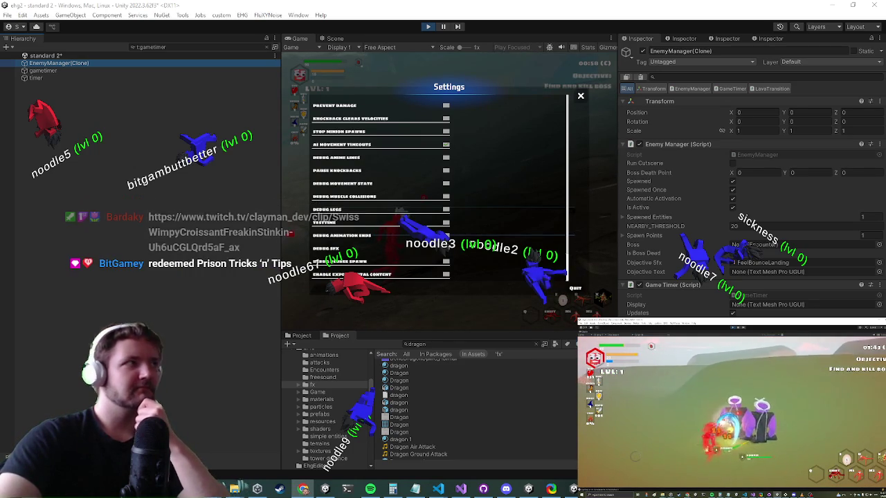
pyautogui.hotkey('alt', 'Tab')
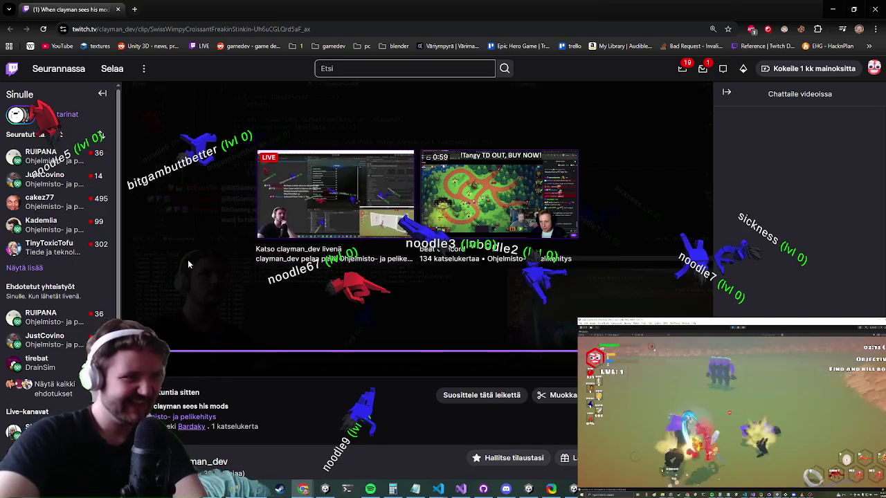
pyautogui.hotkey('alt', 'Tab')
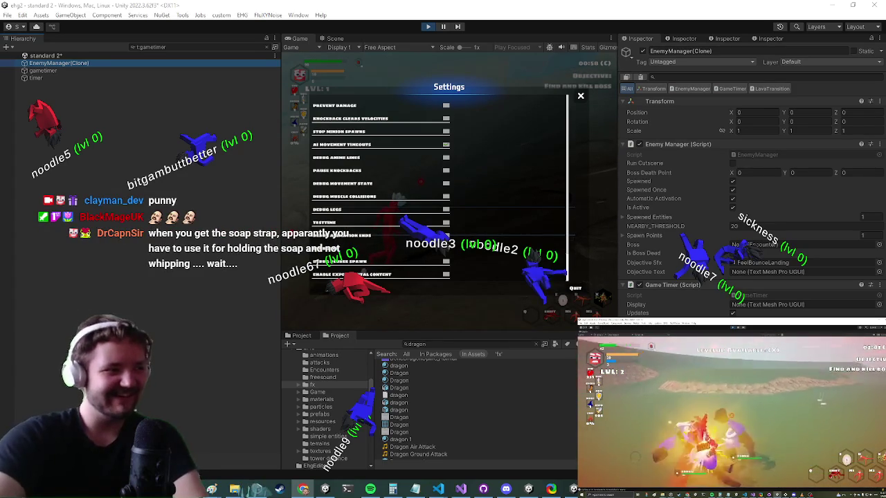
pyautogui.click(466, 493)
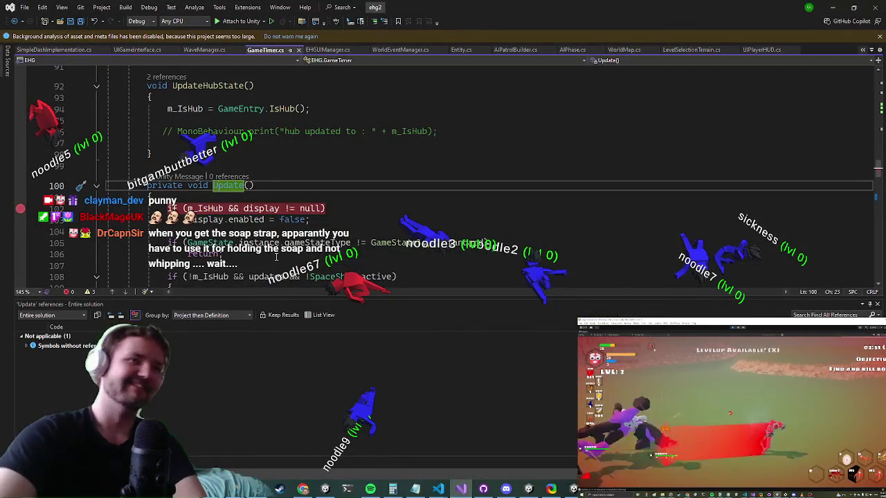
pyautogui.scroll(-10, 276, 257)
pyautogui.scroll(-1, 399, 220)
pyautogui.scroll(-5, 379, 215)
pyautogui.scroll(5, 372, 215)
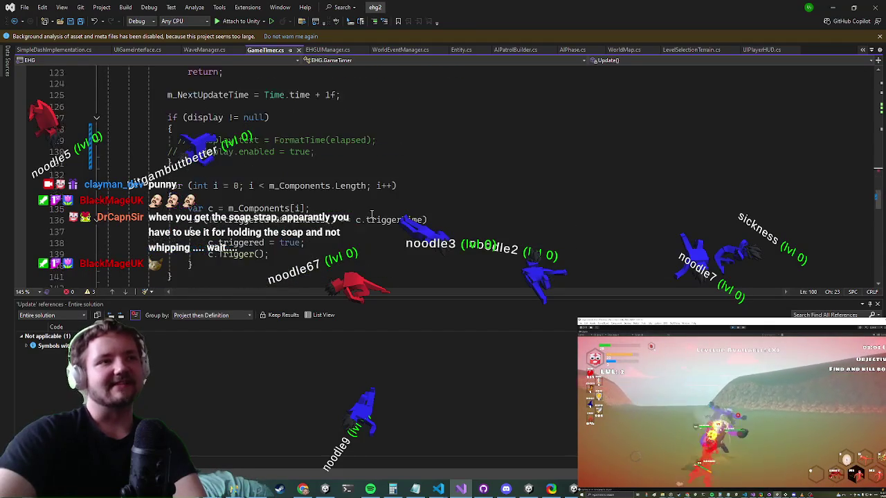
pyautogui.click(832, 7)
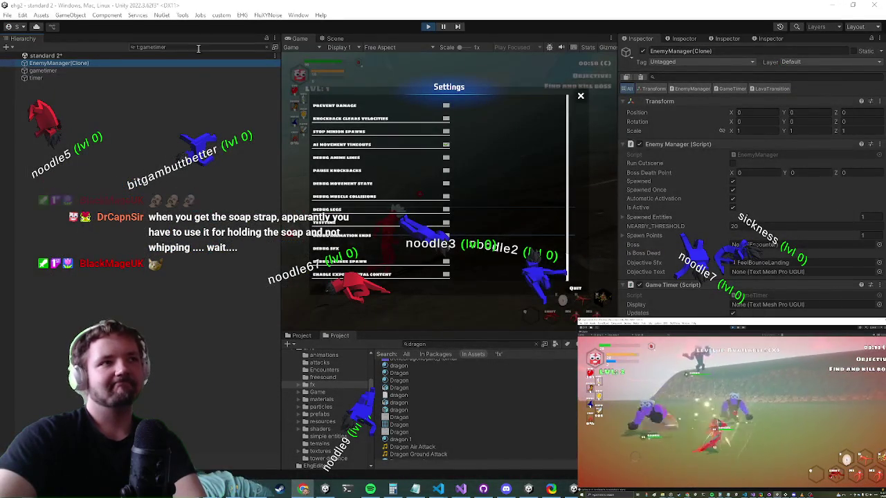
# Recheck the timer text, clear the Hierarchy filter, stop play mode, and show the Scene view
pyautogui.click(140, 77)
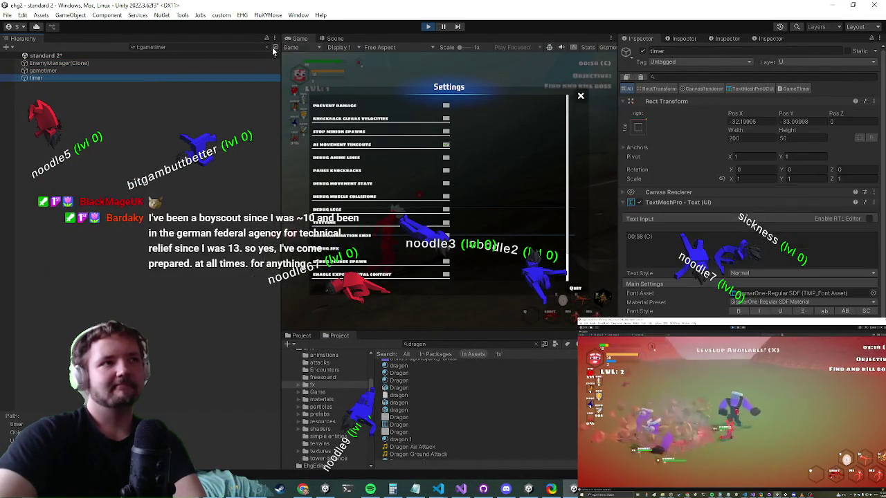
pyautogui.click(269, 49)
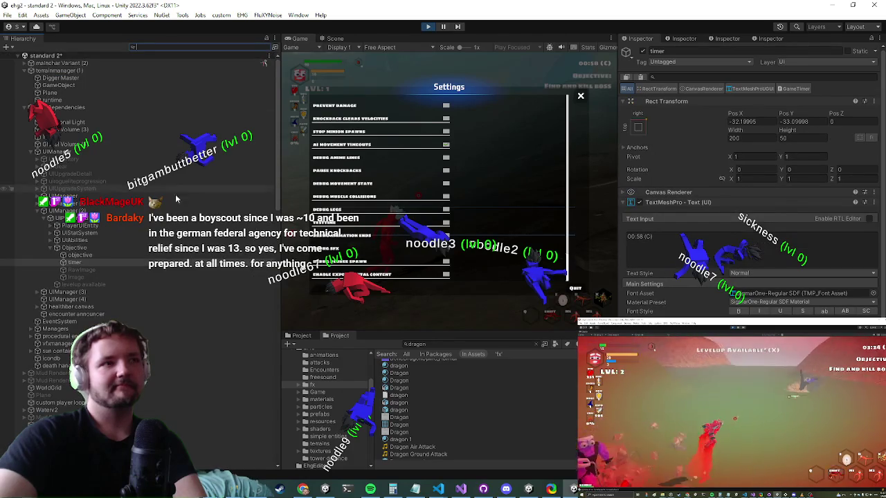
pyautogui.scroll(-3, 794, 251)
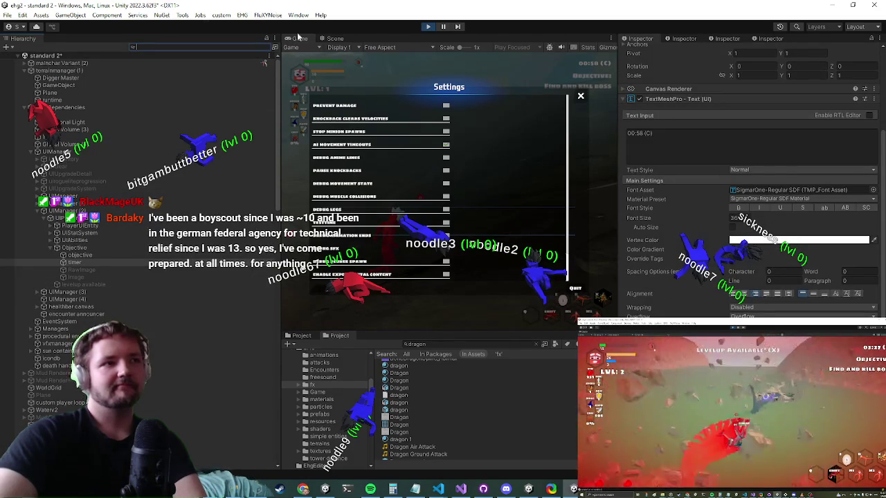
pyautogui.click(425, 32)
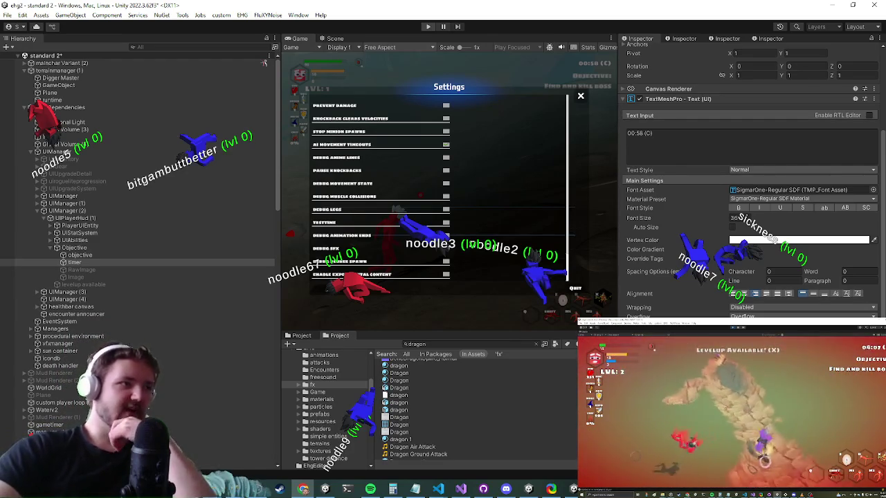
pyautogui.hotkey('ctrl', '1')
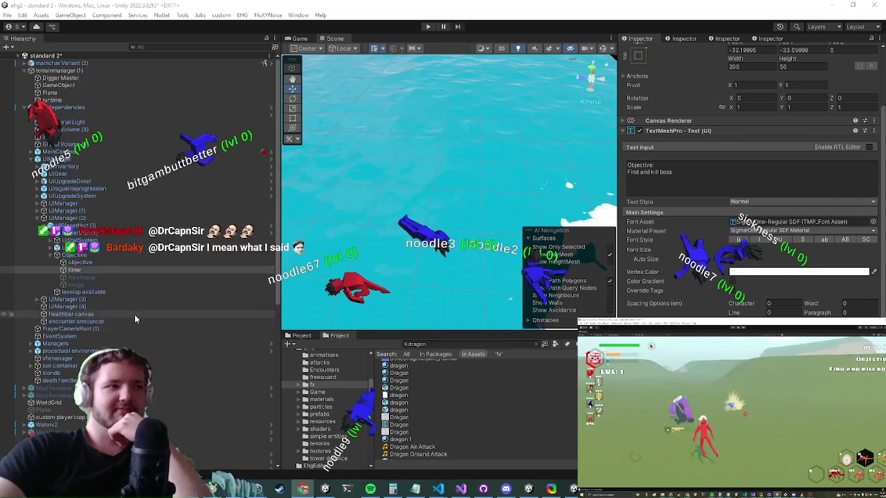
# Scroll the Inspector and check the text component's options without changing anything
pyautogui.scroll(-5, 135, 314)
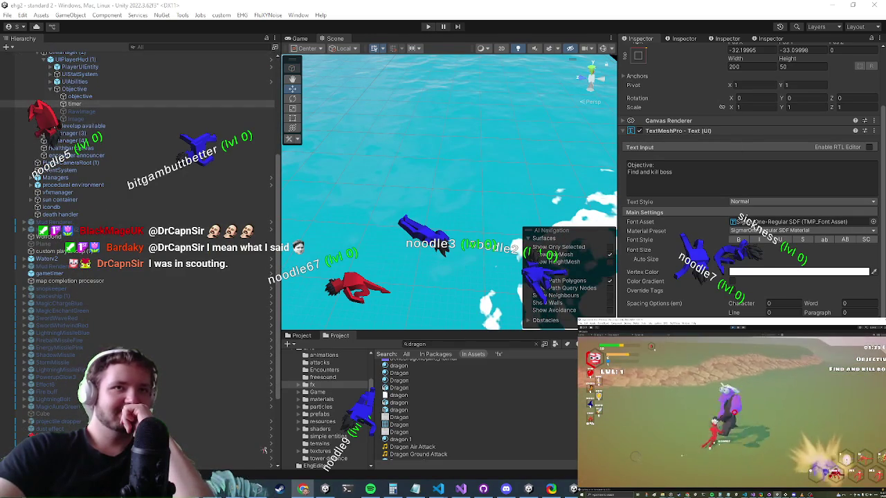
pyautogui.rightClick(662, 280)
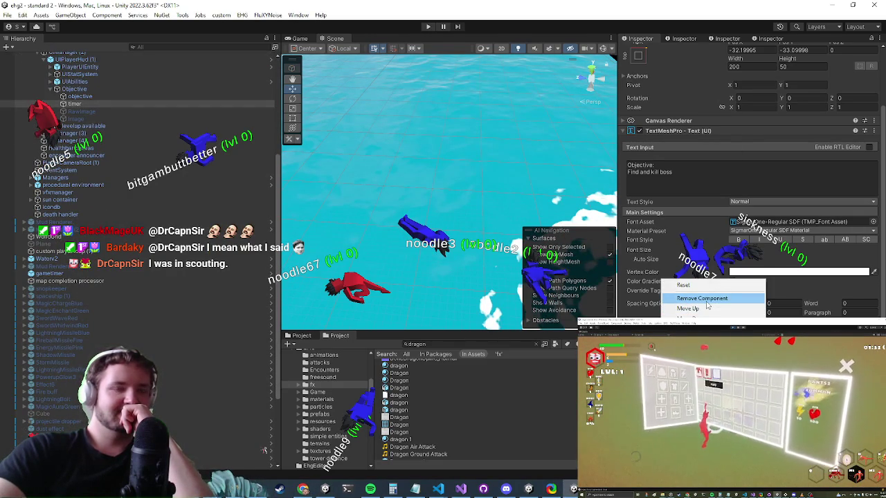
pyautogui.press('Escape')
# Find 'enemyman' in the Project, open the EnemyManager prefab, check its Game Timer, then view GameTimer code
pyautogui.click(461, 344)
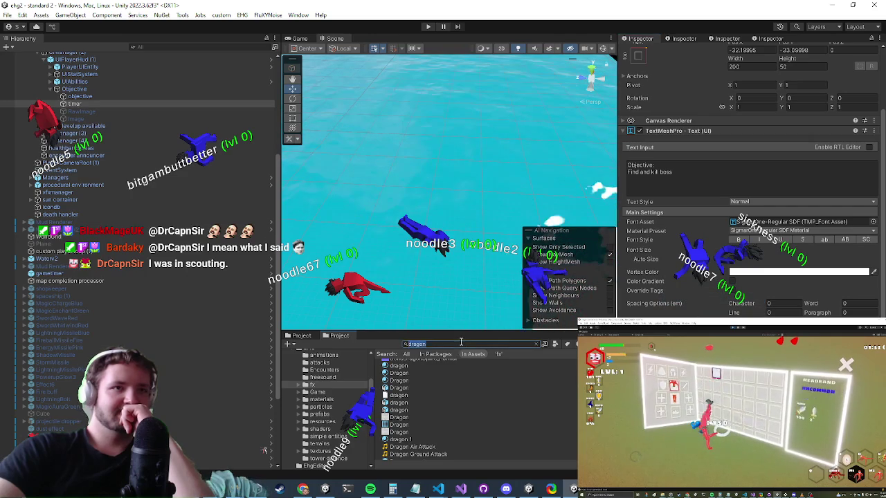
pyautogui.write('en')
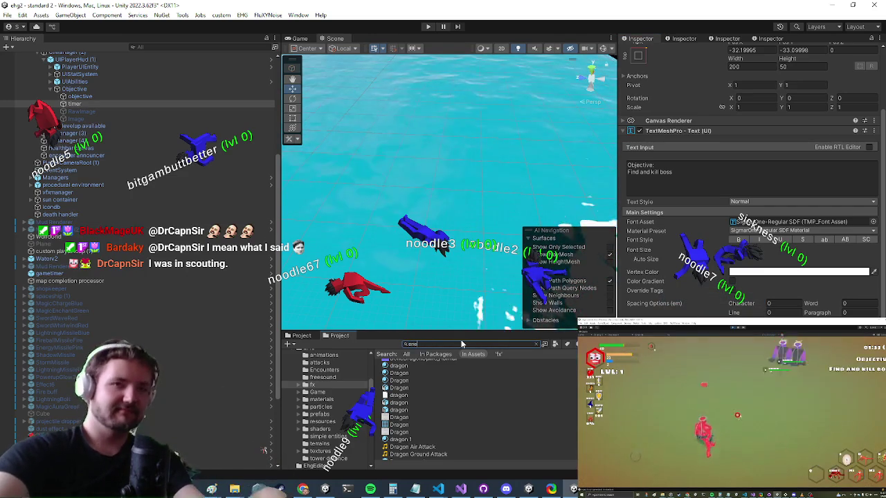
pyautogui.write('emymana')
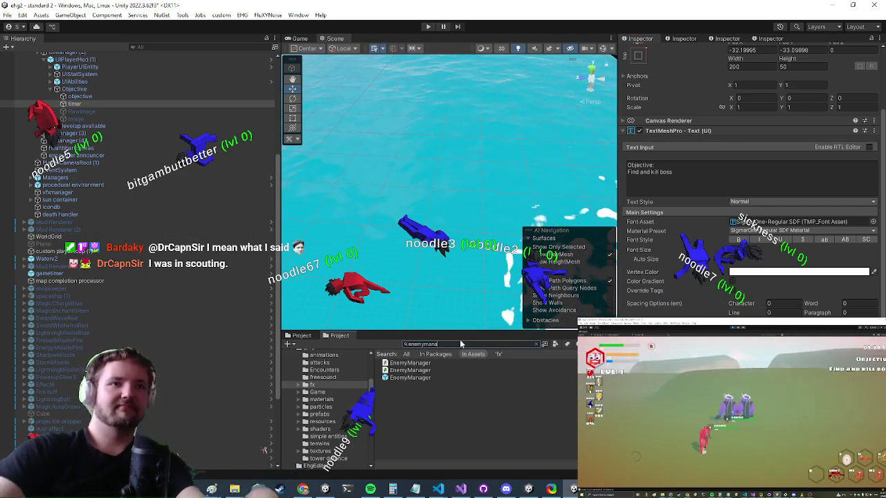
pyautogui.click(401, 379)
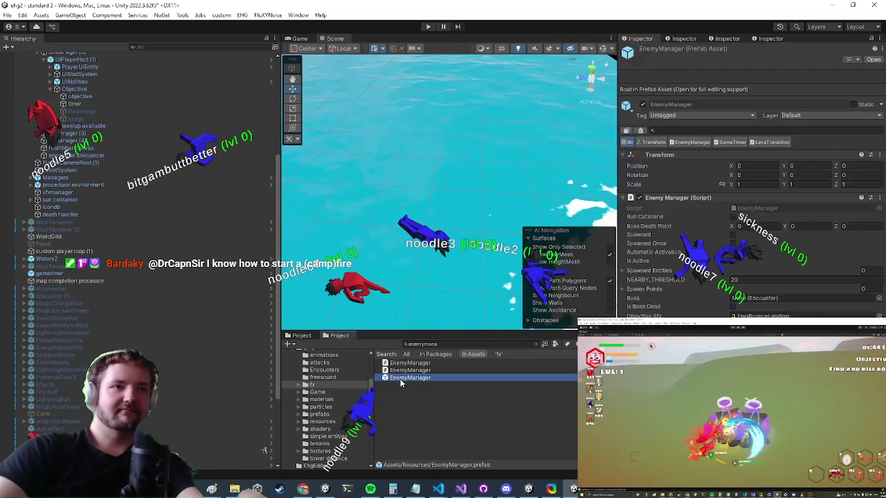
pyautogui.doubleClick(405, 378)
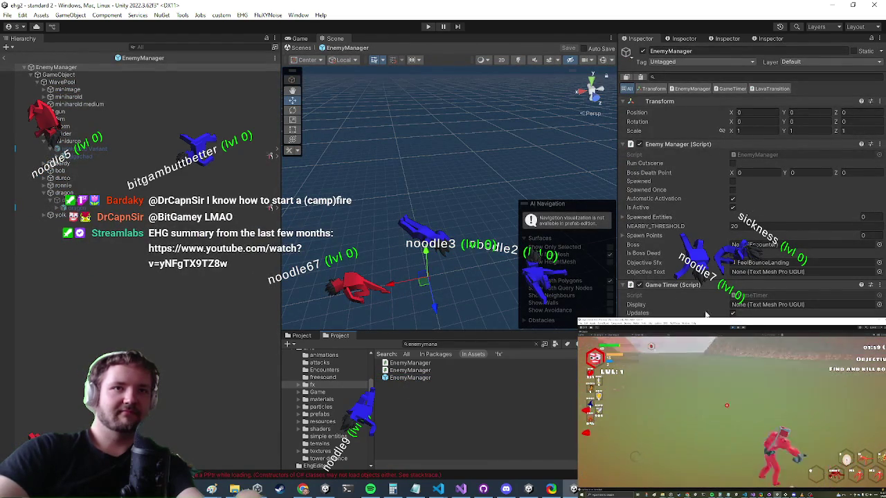
pyautogui.rightClick(664, 285)
pyautogui.press('Escape')
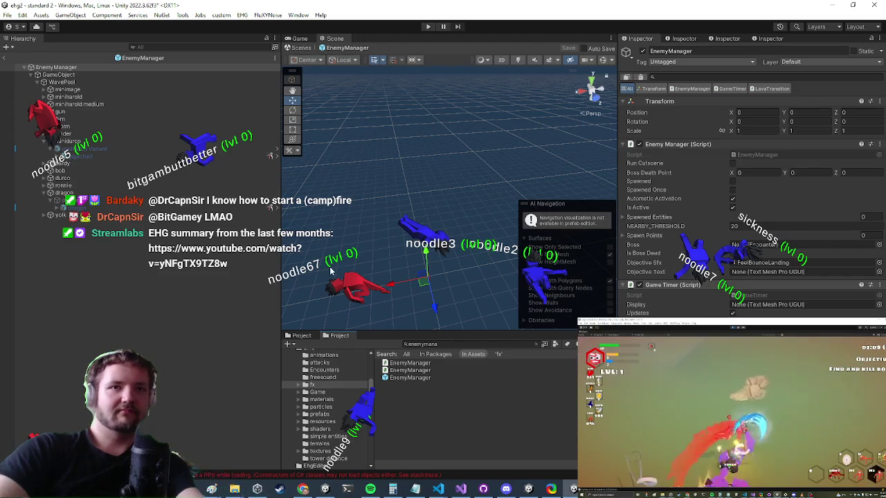
pyautogui.hotkey('alt', 'Tab')
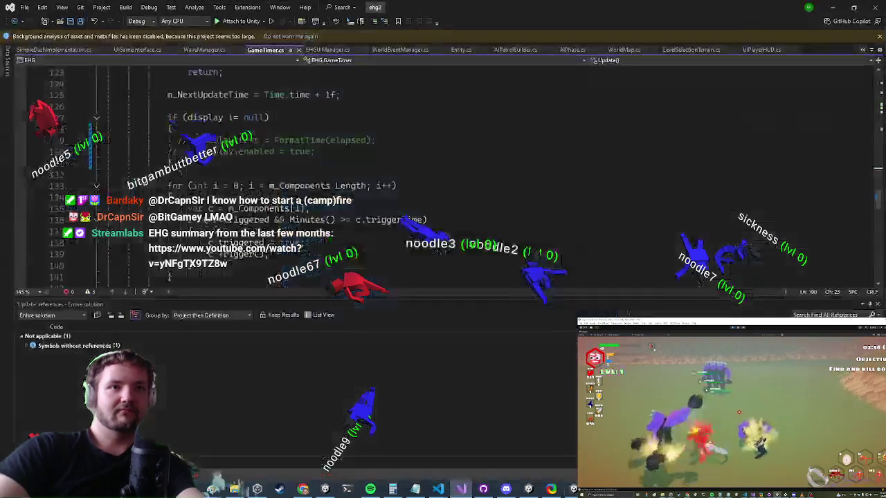
pyautogui.scroll(3, 377, 150)
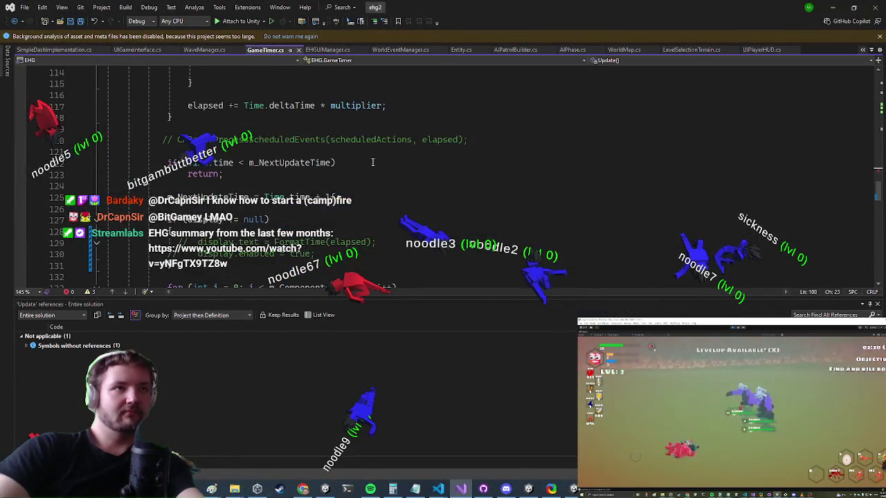
pyautogui.scroll(7, 372, 162)
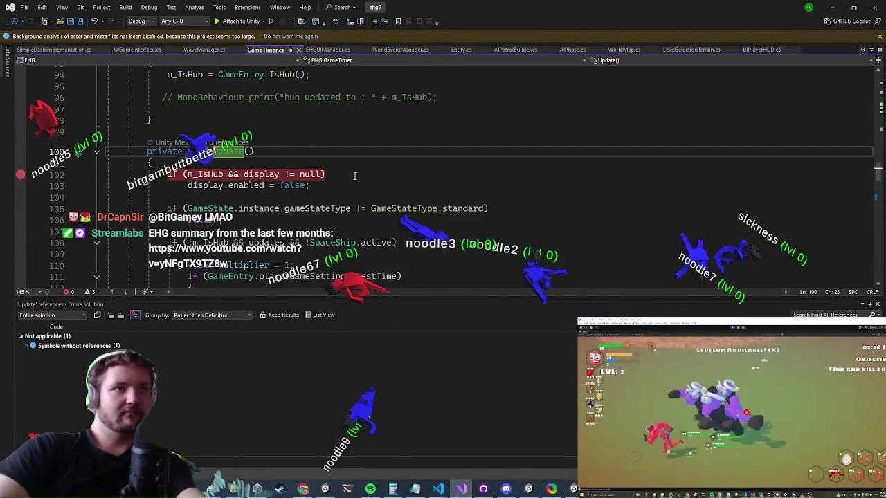
pyautogui.scroll(-2, 354, 176)
pyautogui.click(271, 173)
pyautogui.scroll(-1, 382, 178)
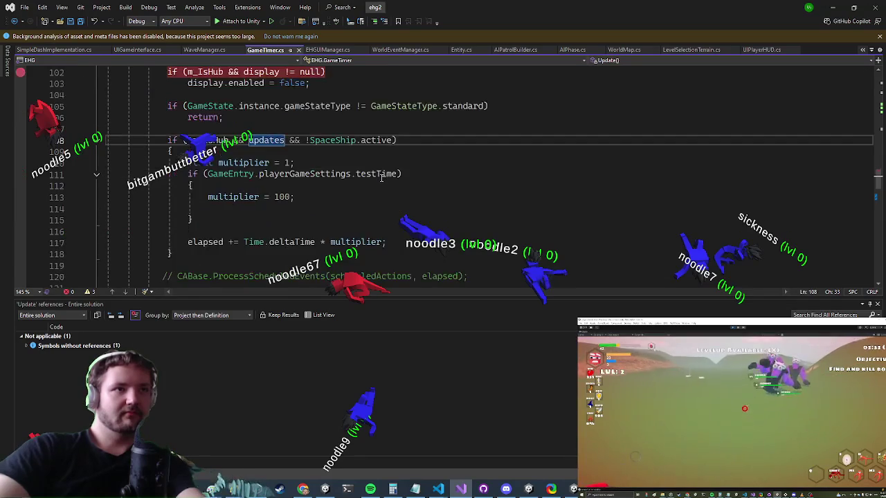
pyautogui.scroll(-1, 381, 177)
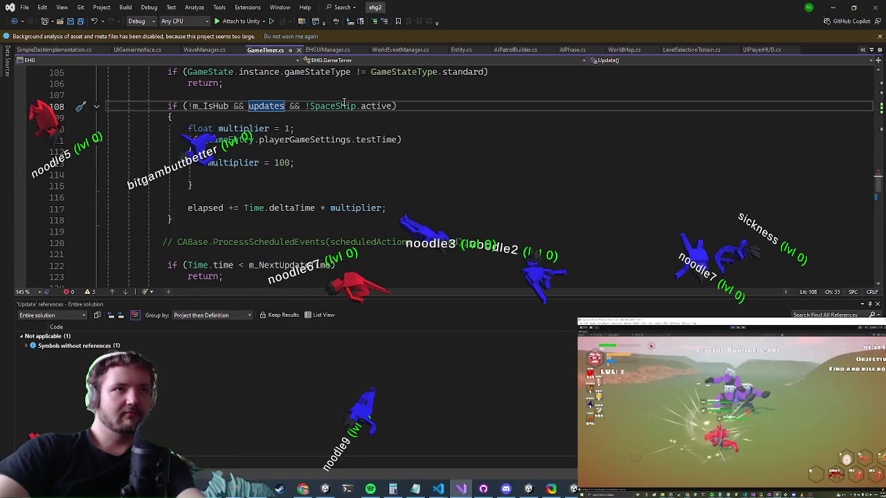
pyautogui.scroll(-6, 338, 133)
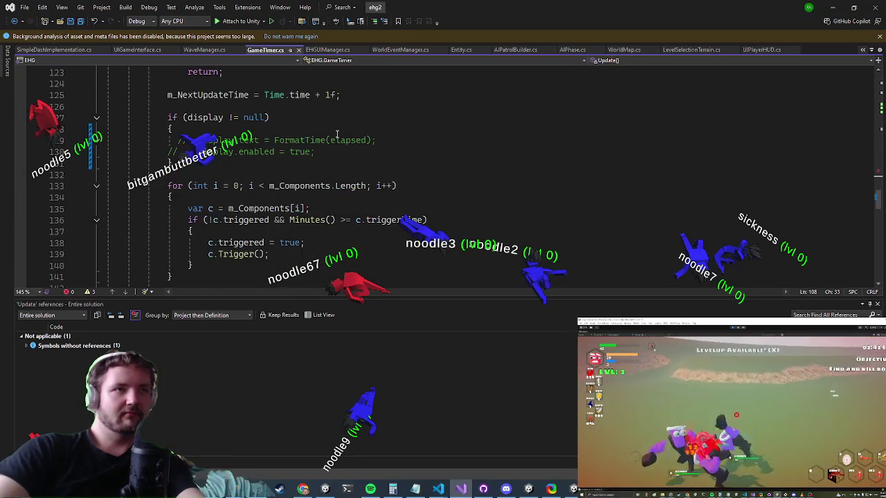
pyautogui.scroll(-1, 309, 153)
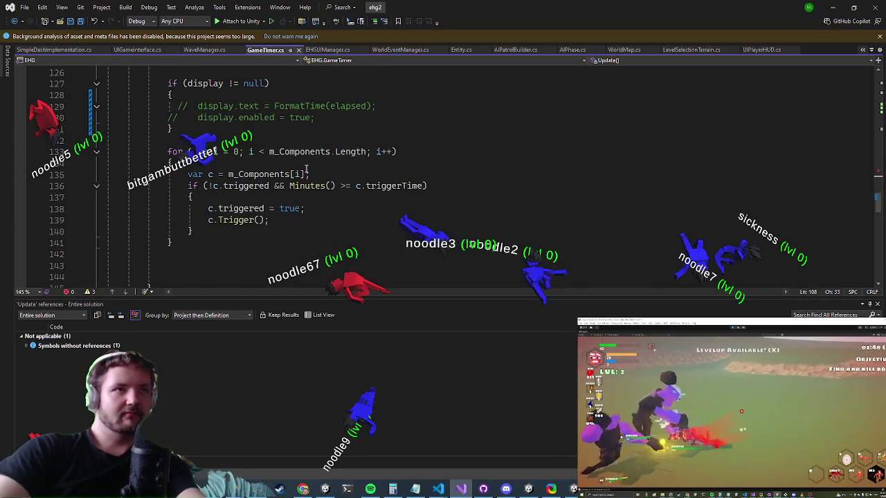
pyautogui.scroll(3, 310, 154)
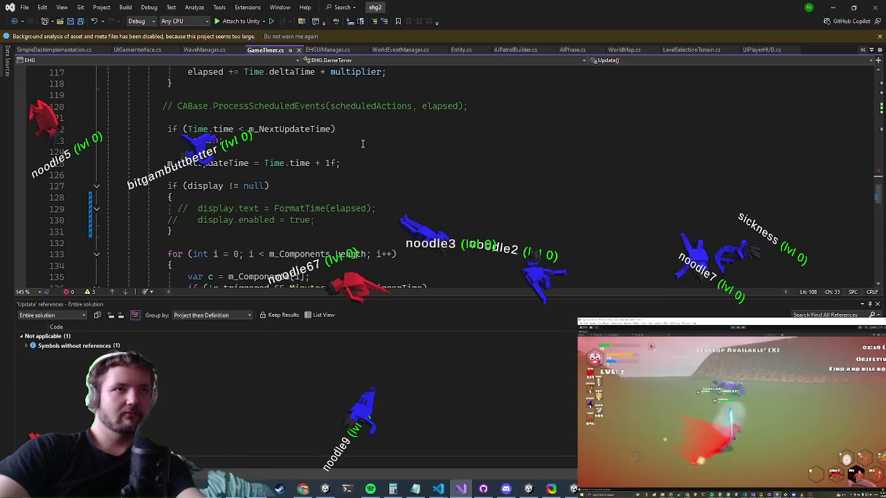
pyautogui.scroll(5, 362, 143)
pyautogui.scroll(2, 357, 150)
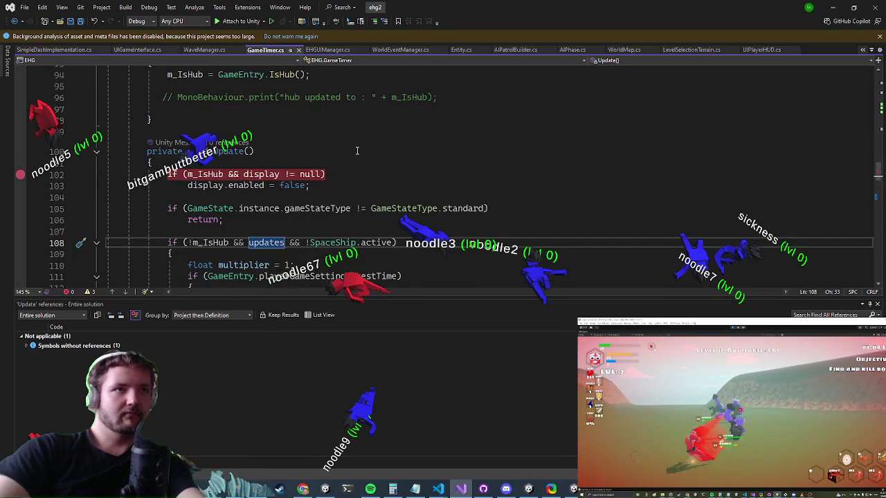
pyautogui.scroll(-4, 355, 152)
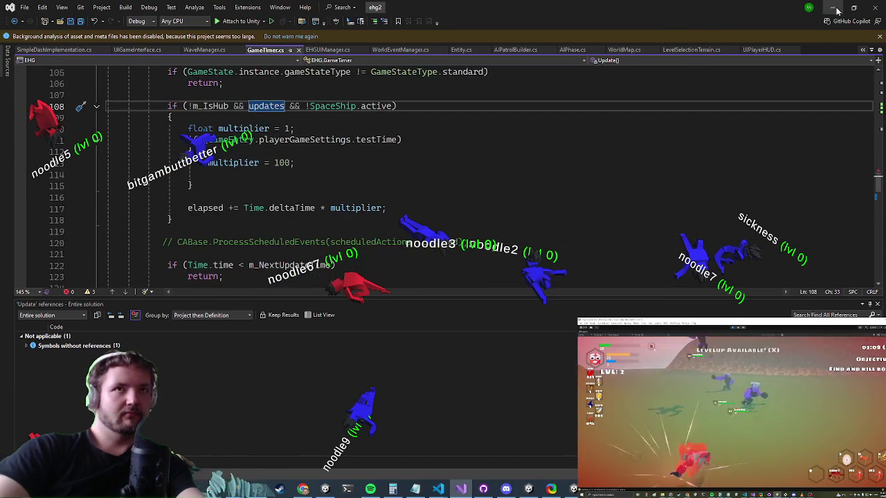
# Back in Unity, toggle the prefab's Game Timer Updates on then off, and search 't:gametimer'
pyautogui.click(836, 8)
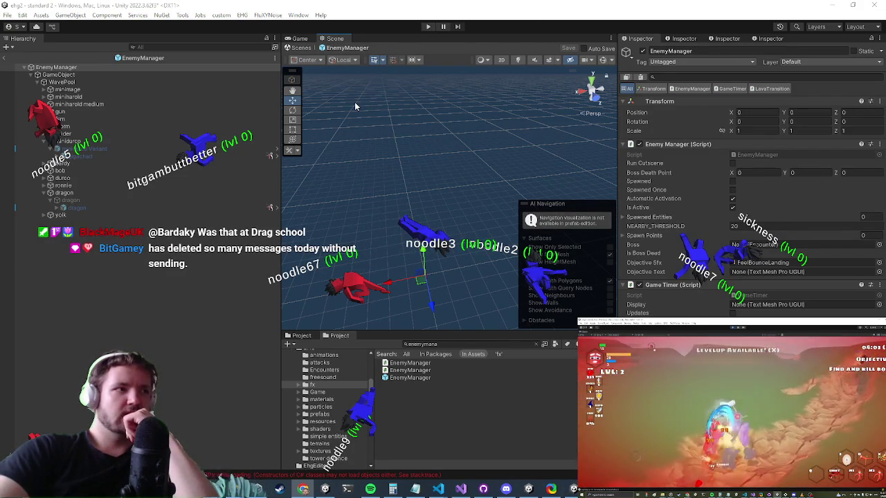
pyautogui.click(732, 313)
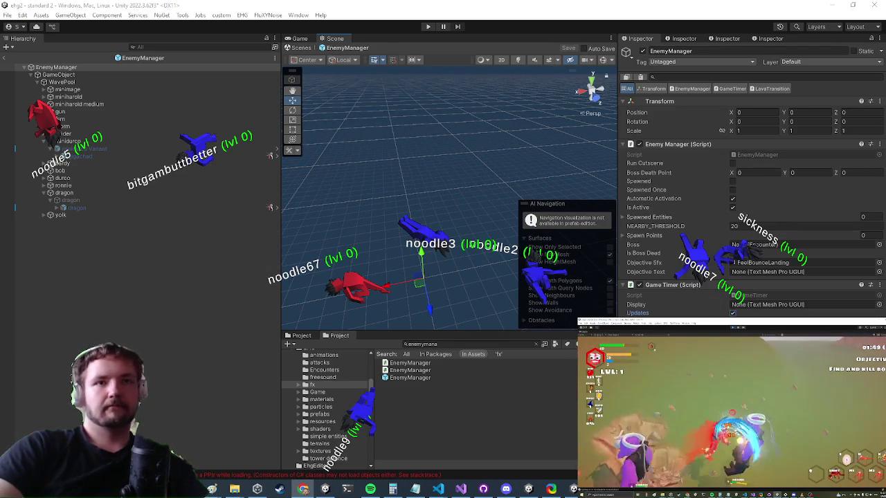
pyautogui.click(733, 314)
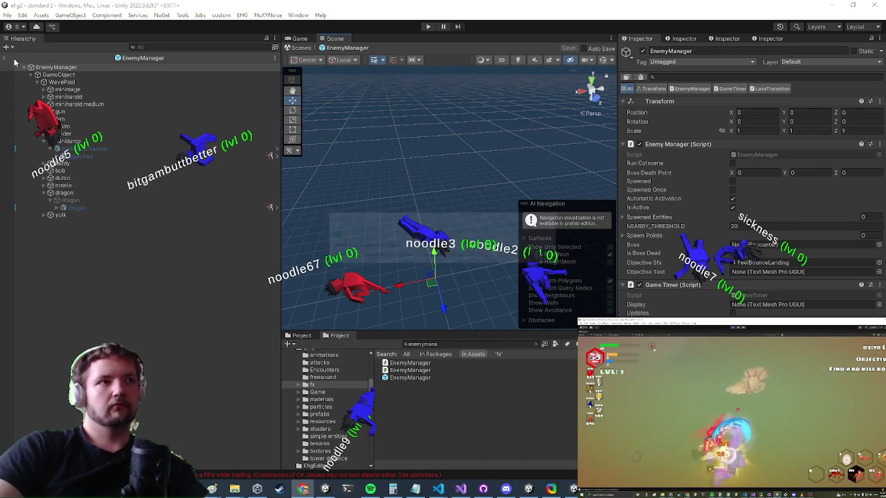
pyautogui.write('t')
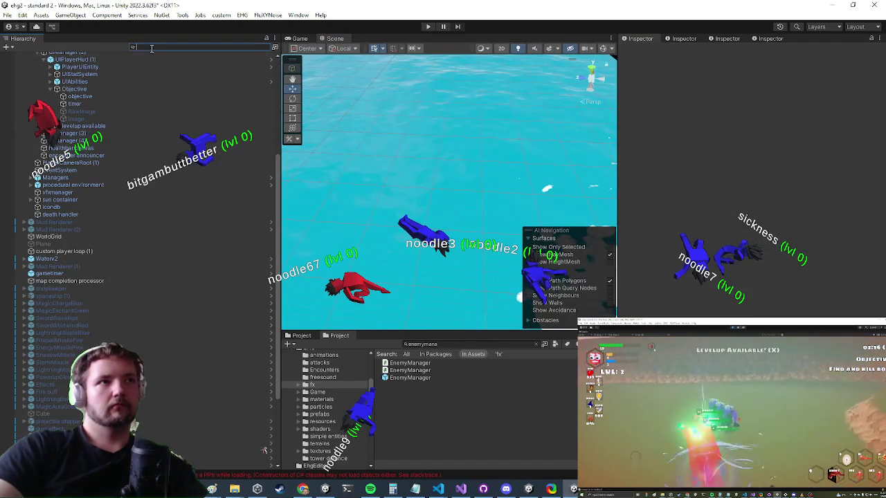
pyautogui.write(':gametimer')
# Select gametimer, clear the Hierarchy filter, open the EnemyManager prefab to view its contents, then exit
pyautogui.doubleClick(58, 63)
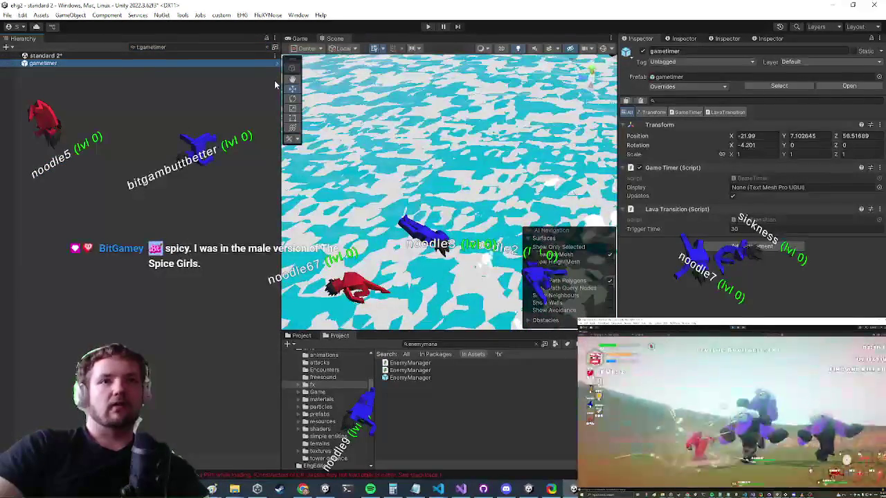
pyautogui.click(271, 47)
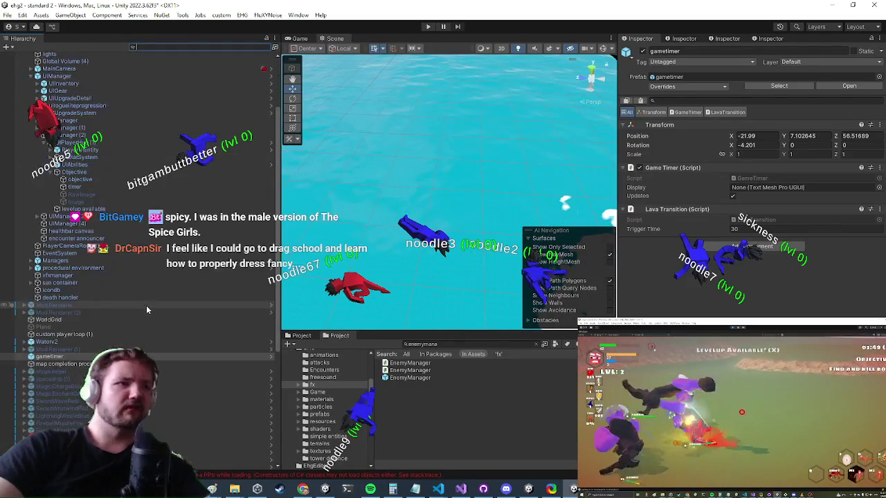
pyautogui.click(412, 378)
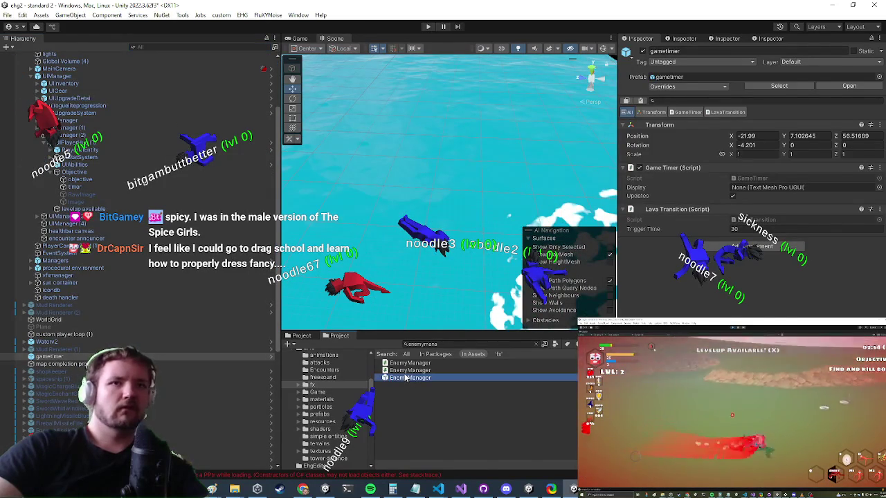
pyautogui.doubleClick(408, 379)
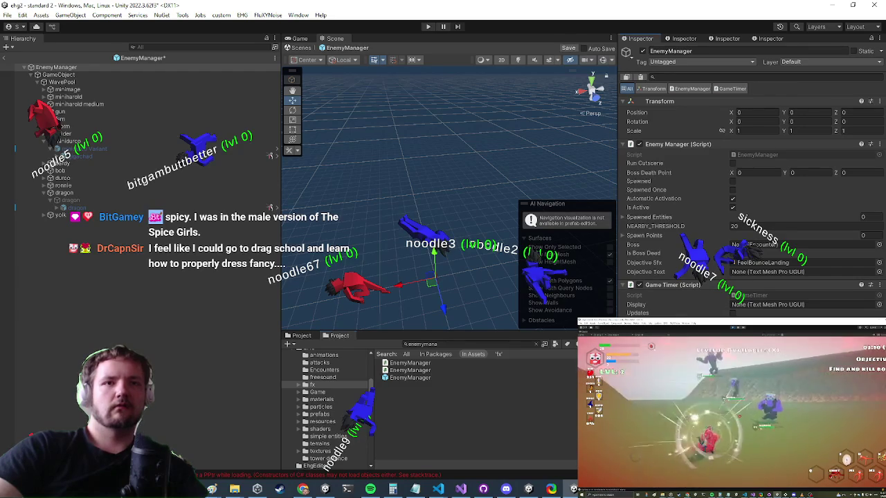
pyautogui.moveTo(450, 204); pyautogui.dragTo(443, 230)
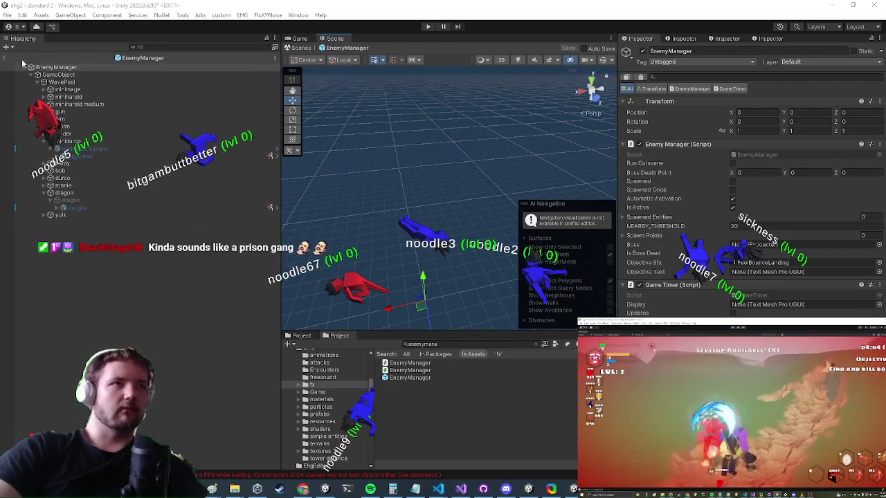
pyautogui.click(4, 59)
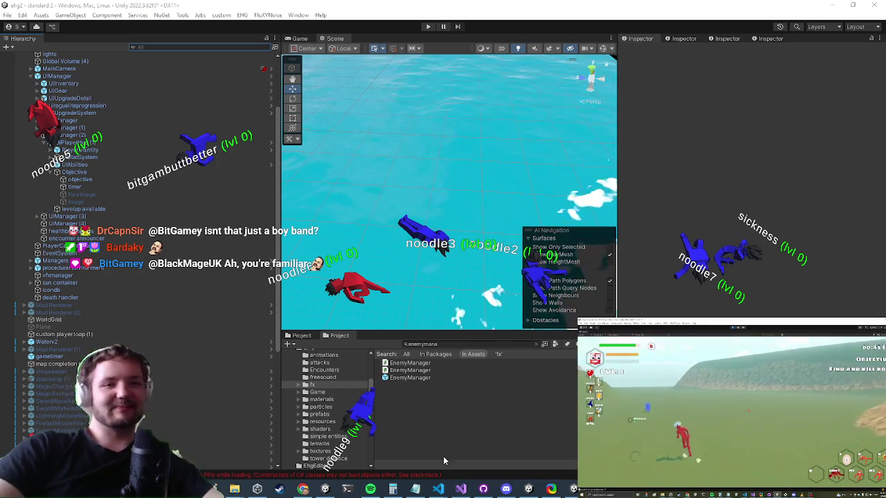
# Check GameTimer.cs in Visual Studio, return to Unity, and filter the Hierarchy with 't:gameitemr'
pyautogui.click(468, 492)
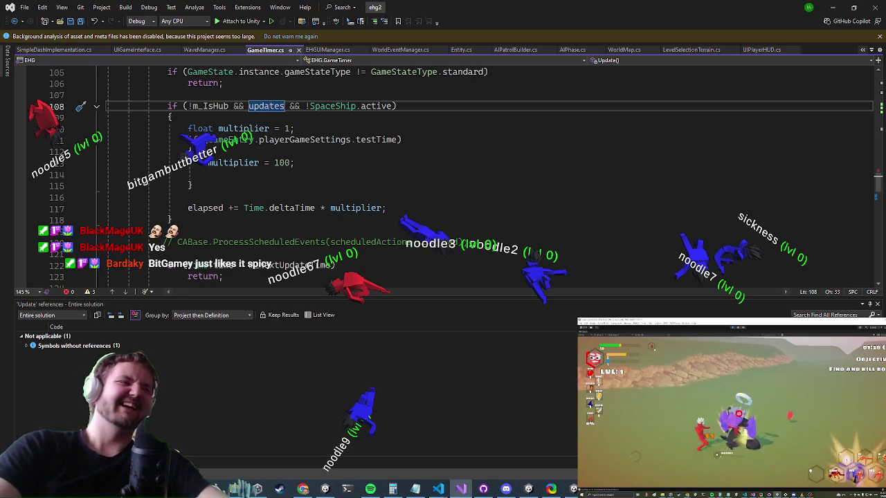
pyautogui.click(832, 7)
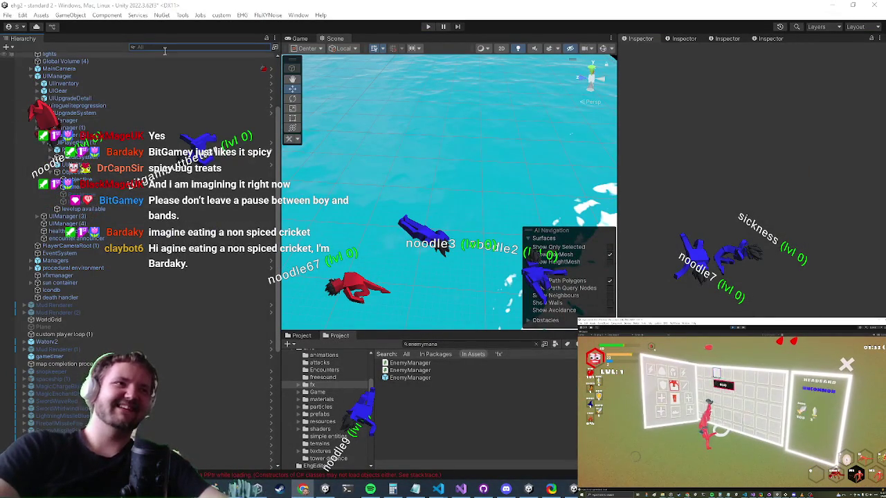
pyautogui.write('t:')
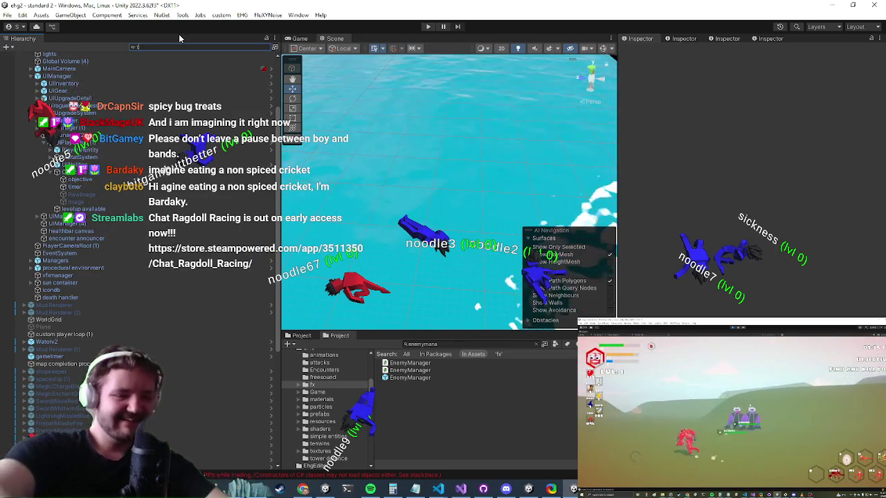
pyautogui.write('gameitemr')
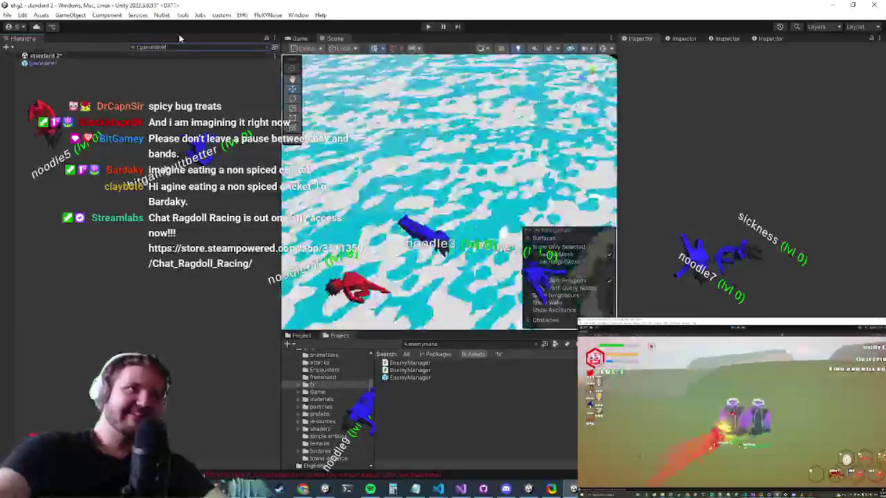
# Start play mode and maximize the Game view with Shift+Space
pyautogui.click(428, 26)
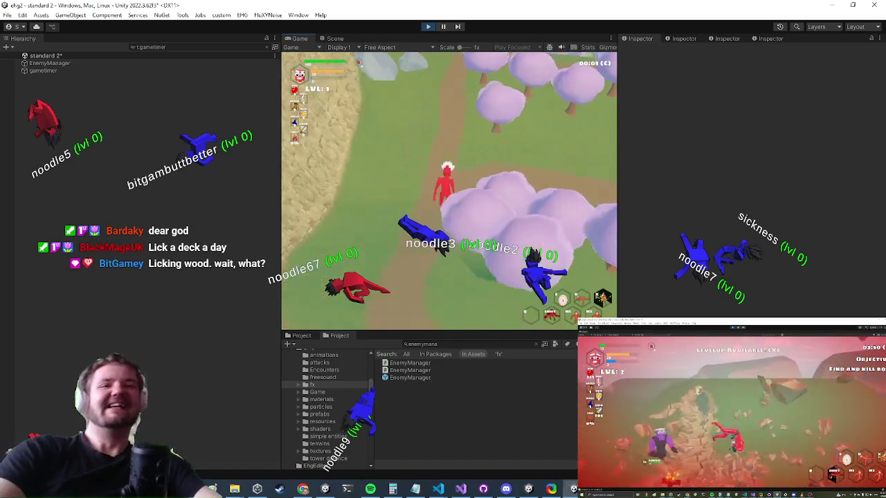
pyautogui.hotkey('shift', 'space')
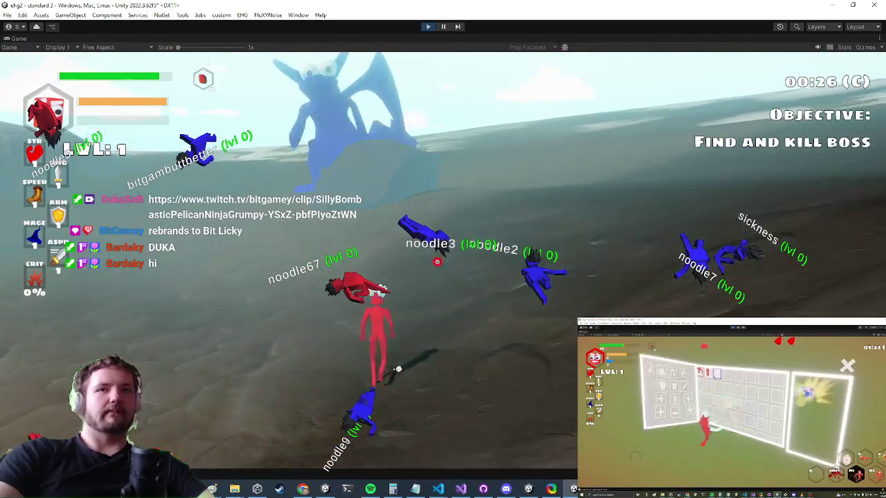
# Open the in-game Settings, scroll down to the Testtime toggle, and close it to resume play
pyautogui.press('Escape')
pyautogui.scroll(-5, 483, 262)
pyautogui.scroll(-5, 478, 284)
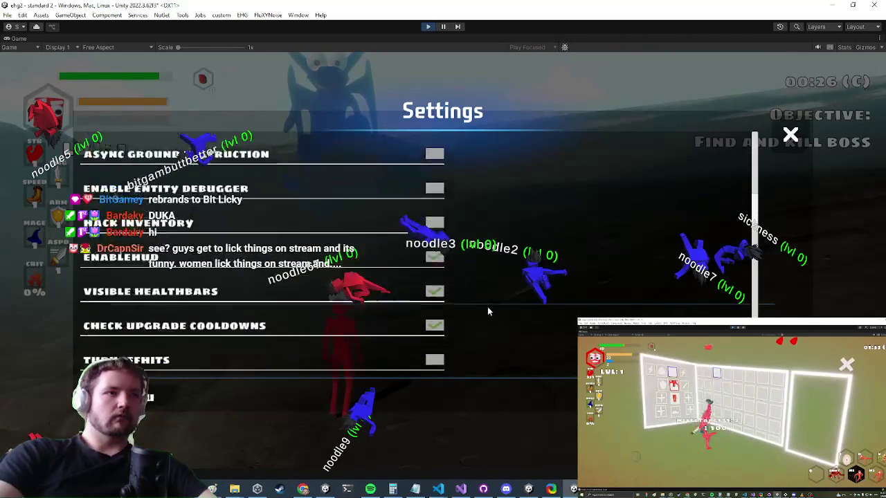
pyautogui.scroll(-8, 486, 310)
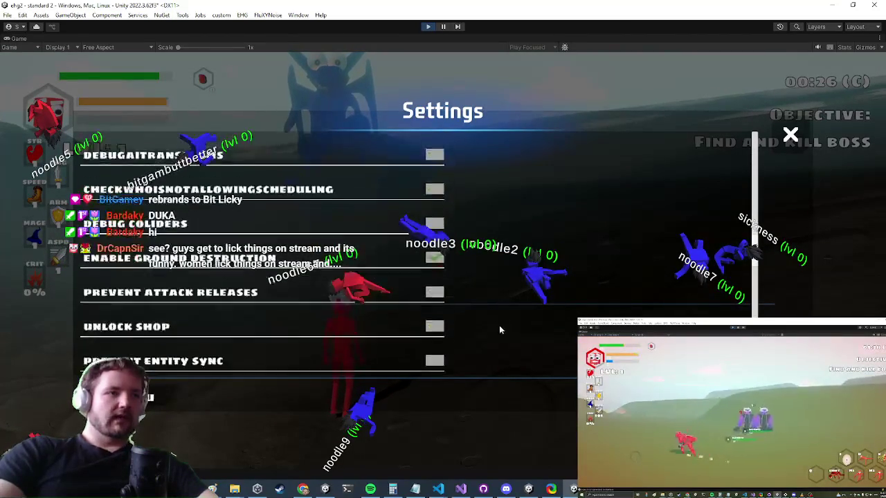
pyautogui.scroll(-10, 502, 327)
pyautogui.scroll(-10, 476, 277)
pyautogui.scroll(-6, 468, 315)
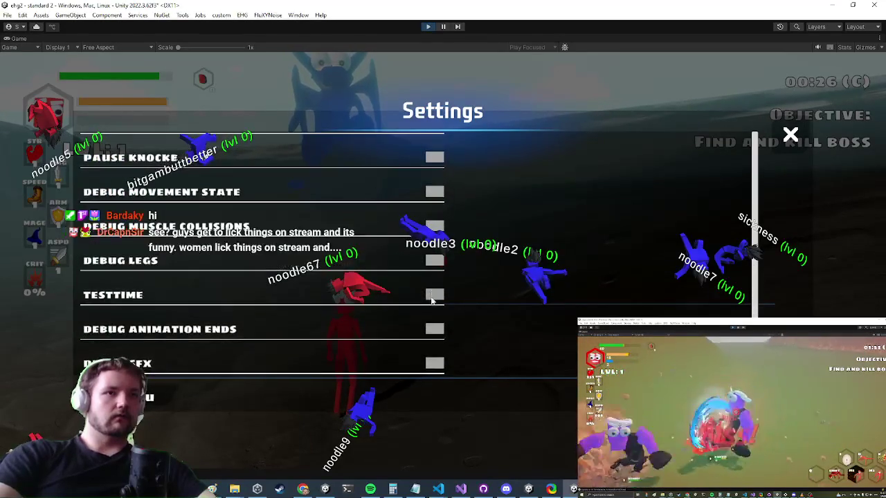
pyautogui.press('Escape')
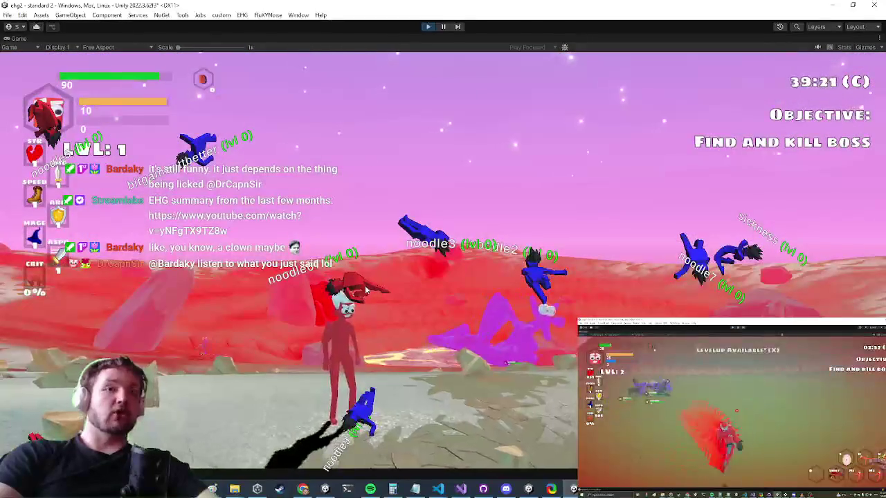
pyautogui.press('Escape')
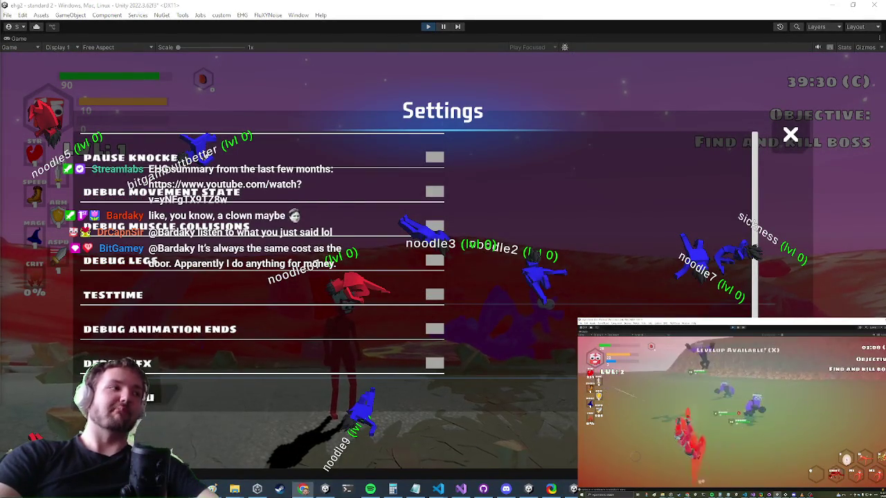
pyautogui.press('Escape')
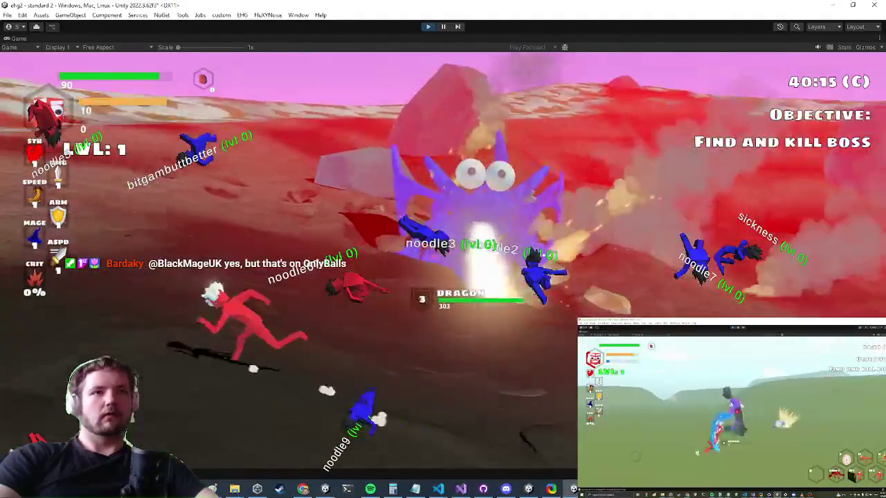
# Pause the boss fight on the in-game Settings menu and switch to Audacity
pyautogui.press('Escape')
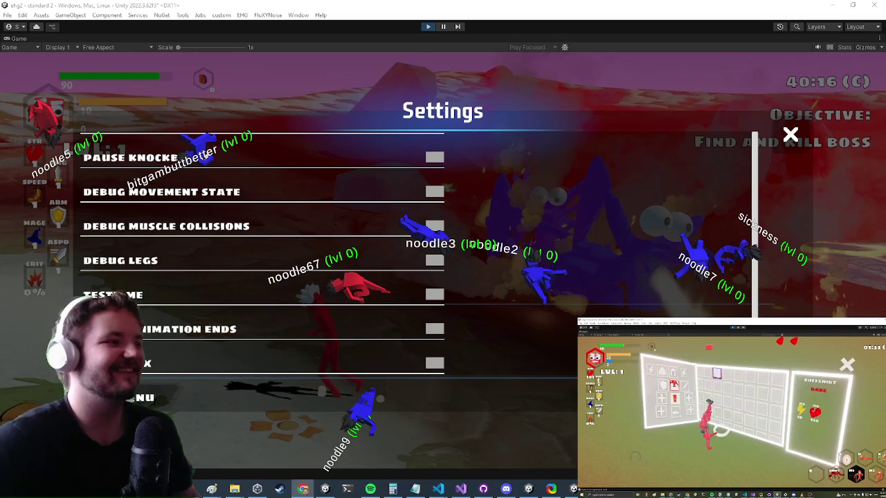
pyautogui.hotkey('alt', 'Tab')
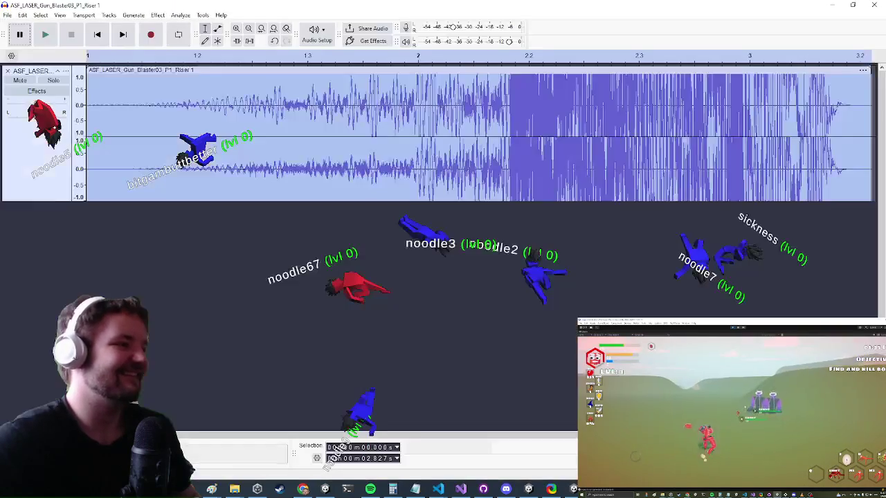
# Close the GIF and minimize the Audacity laser gun sound project to reach Unity's paused Settings menu
pyautogui.hotkey('alt', 'Tab')
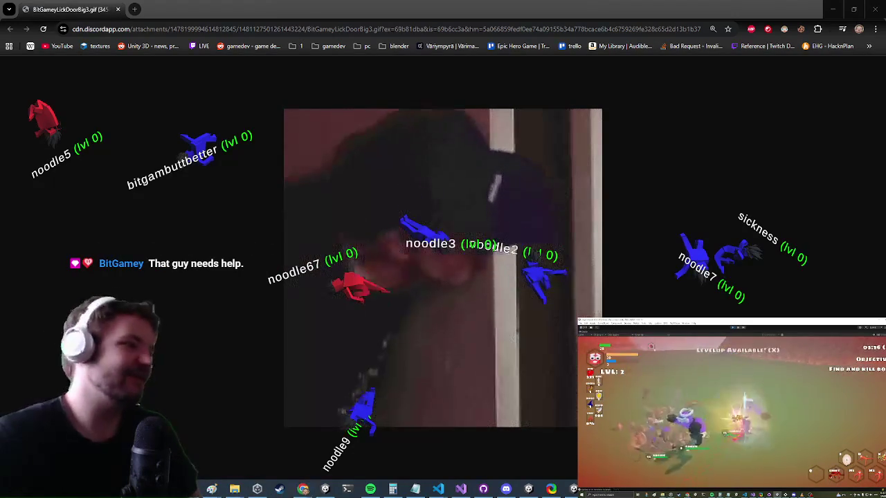
pyautogui.hotkey('ctrl', 'w')
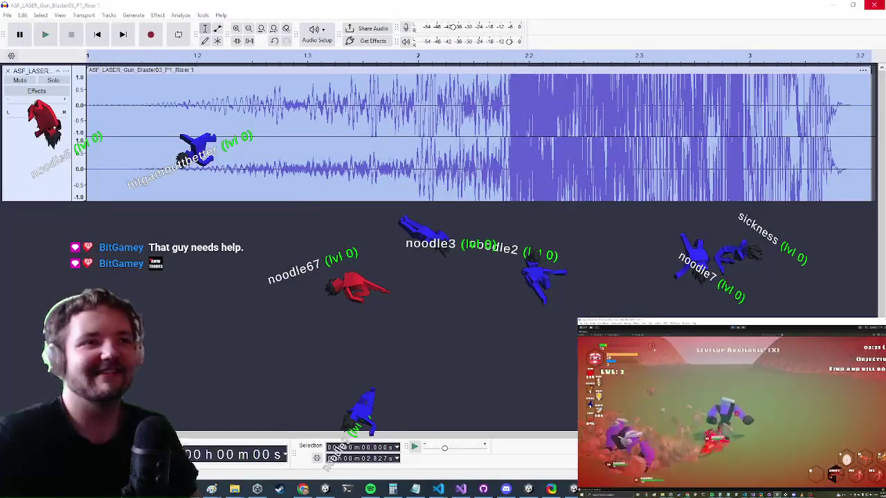
pyautogui.click(833, 5)
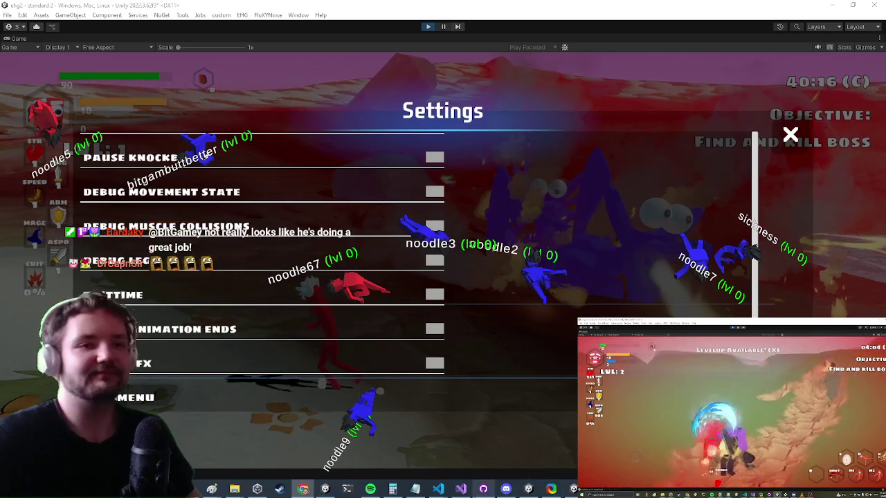
# Switch from Unity's paused game to GitHub Desktop's diff of the eight uncommitted file changes
pyautogui.click(483, 489)
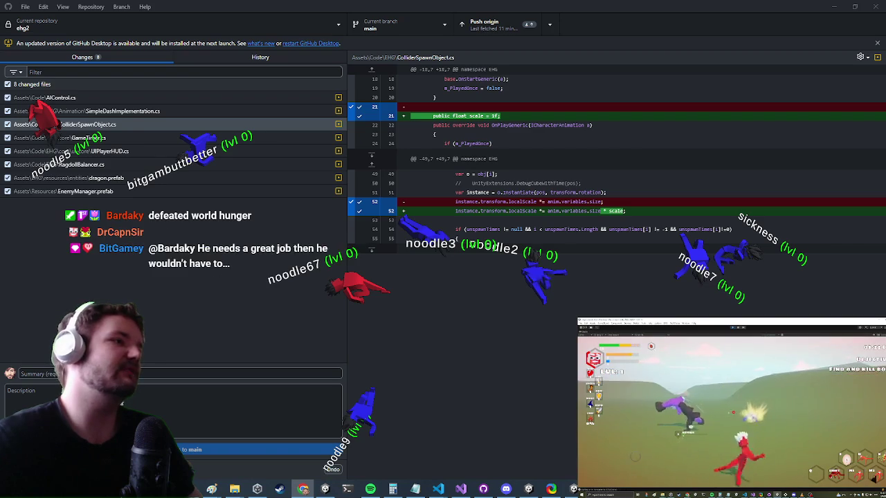
# Paste the commit summary, commit the 8 changed files, and minimize GitHub Desktop
pyautogui.rightClick(159, 373)
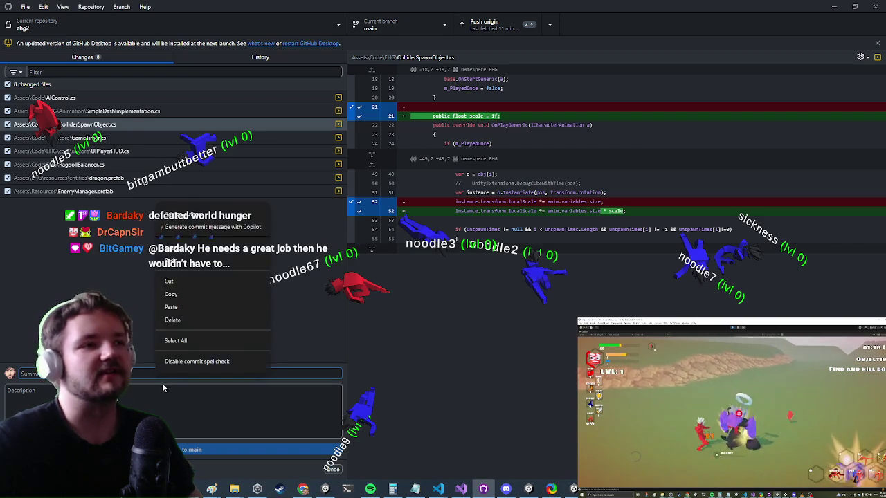
pyautogui.click(177, 307)
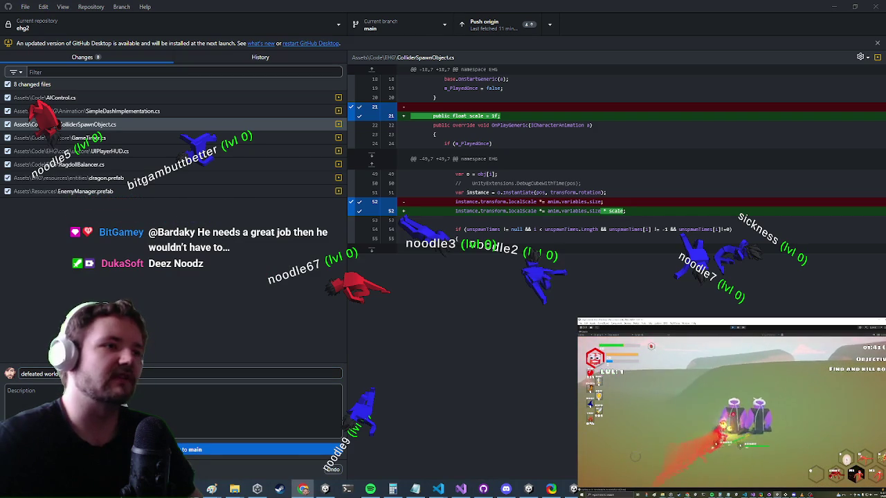
pyautogui.hotkey('alt', 'Tab')
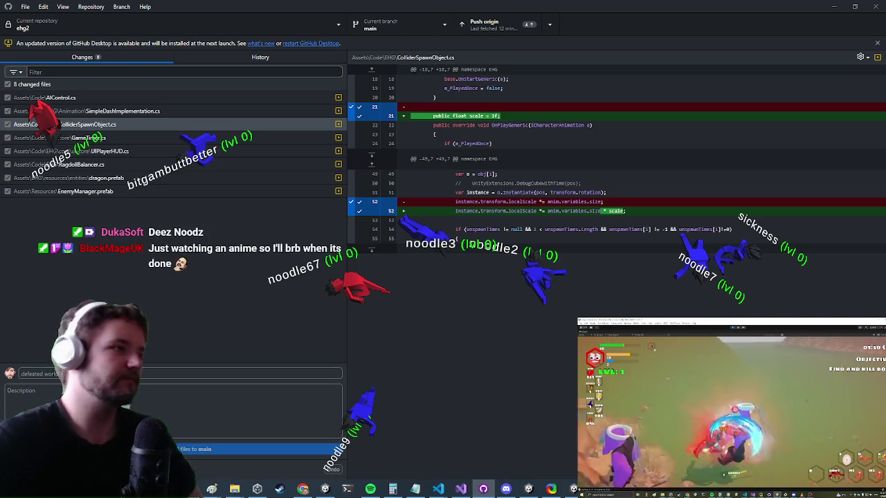
pyautogui.hotkey('ctrl', 'Return')
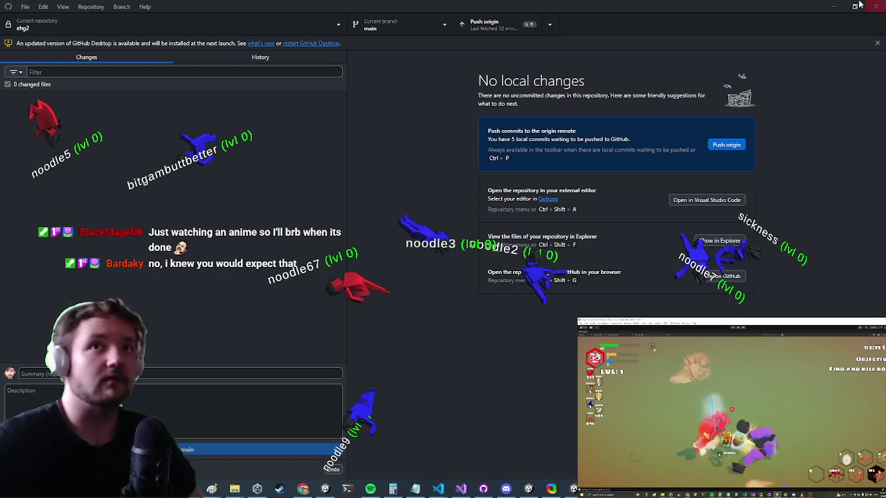
pyautogui.click(834, 6)
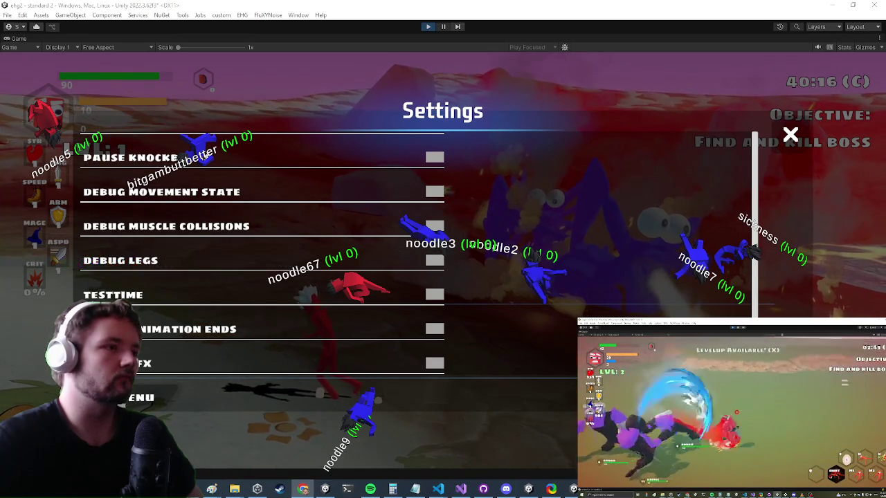
# Exit play mode so the editor shows the main scene and its full hierarchy
pyautogui.click(426, 28)
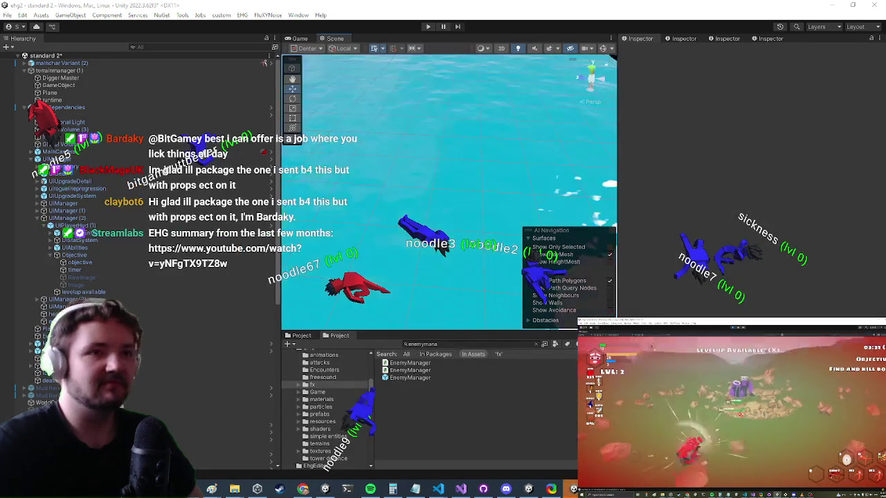
pyautogui.click(402, 378)
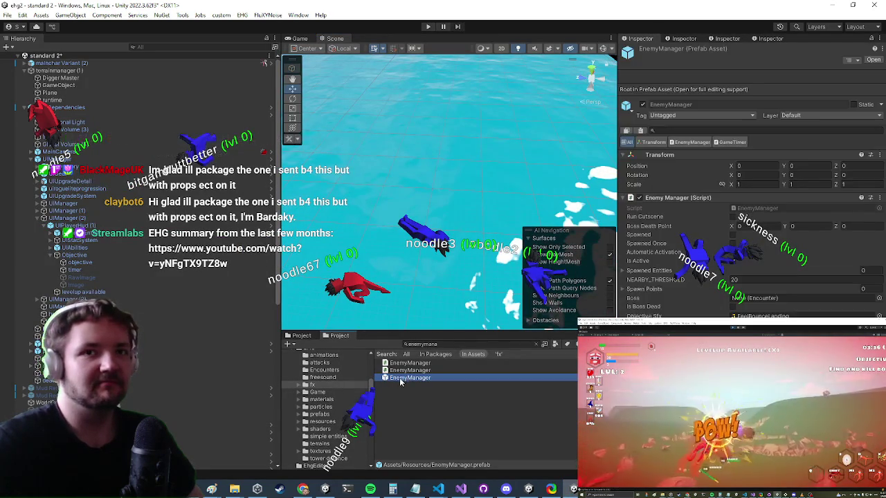
pyautogui.doubleClick(402, 378)
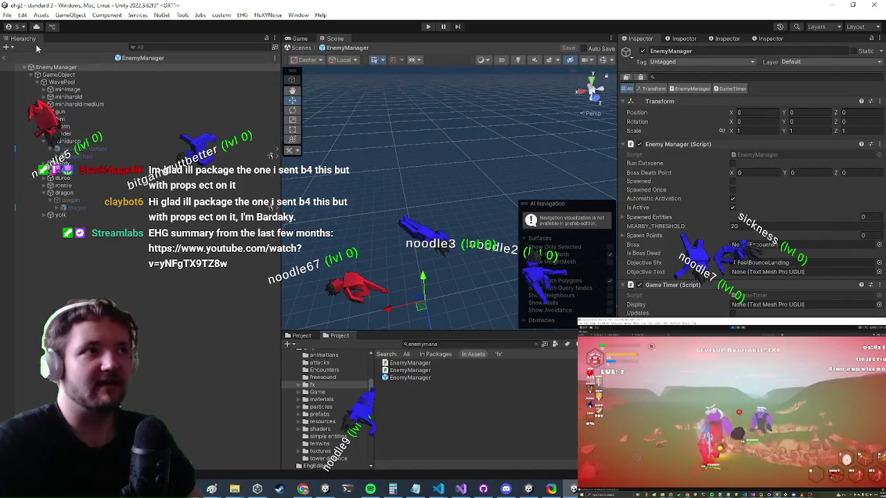
pyautogui.click(4, 59)
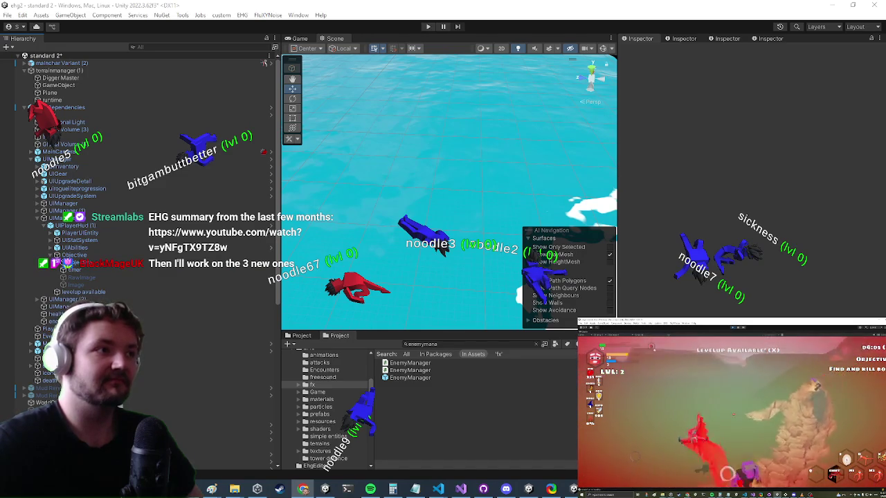
pyautogui.press('super')
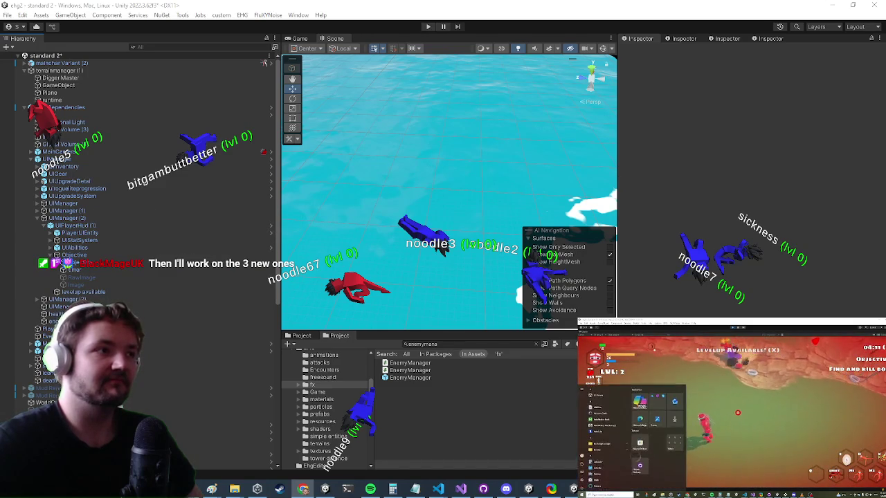
pyautogui.press('Escape')
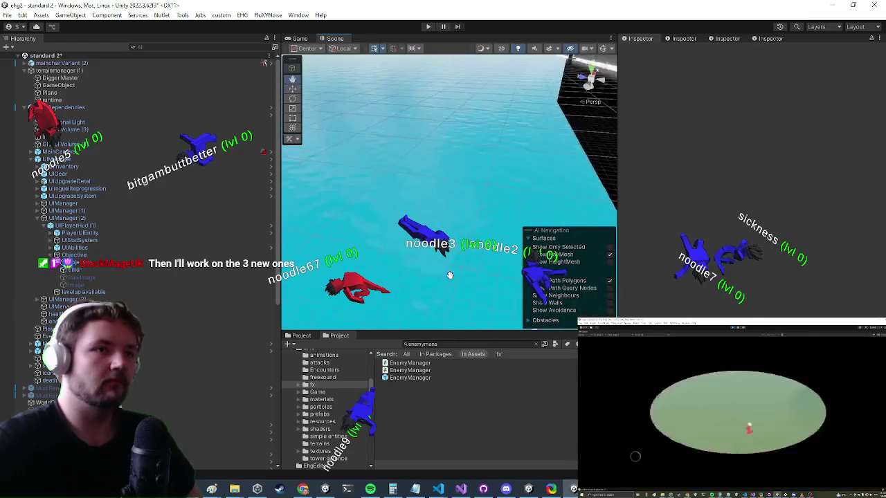
pyautogui.moveTo(418, 279)
pyautogui.mouseDown()
pyautogui.moveTo(418, 70)
pyautogui.moveTo(329, 67)
pyautogui.moveTo(325, 101)
pyautogui.mouseUp()
pyautogui.press('w')
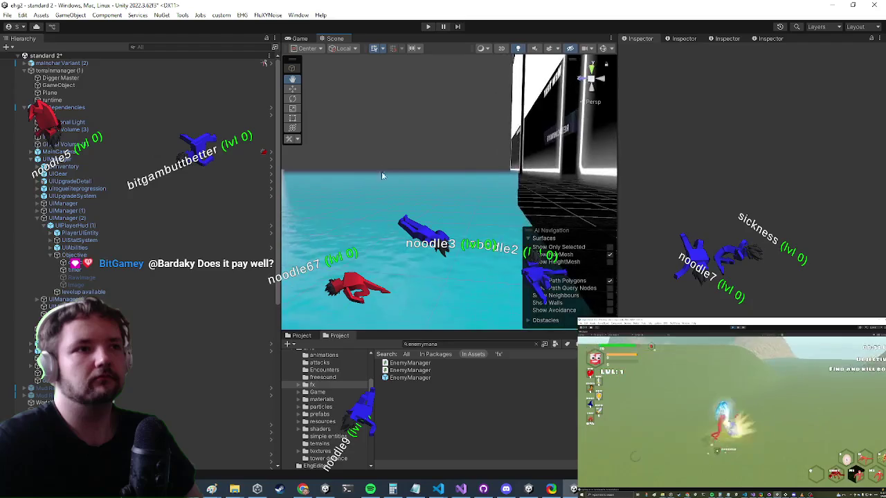
# Scroll the Prefab Factory's All Possible Levels after glancing at Ronnie_sfx, then save the standard 2 scene
pyautogui.click(682, 39)
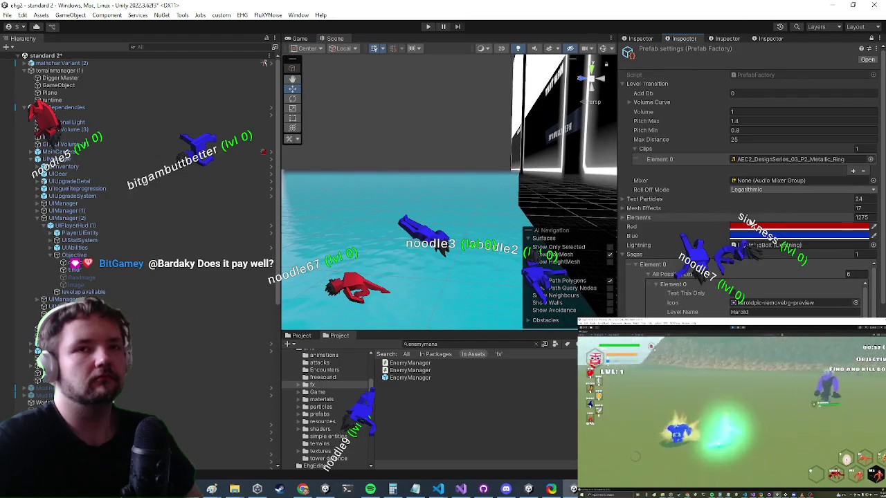
pyautogui.click(726, 39)
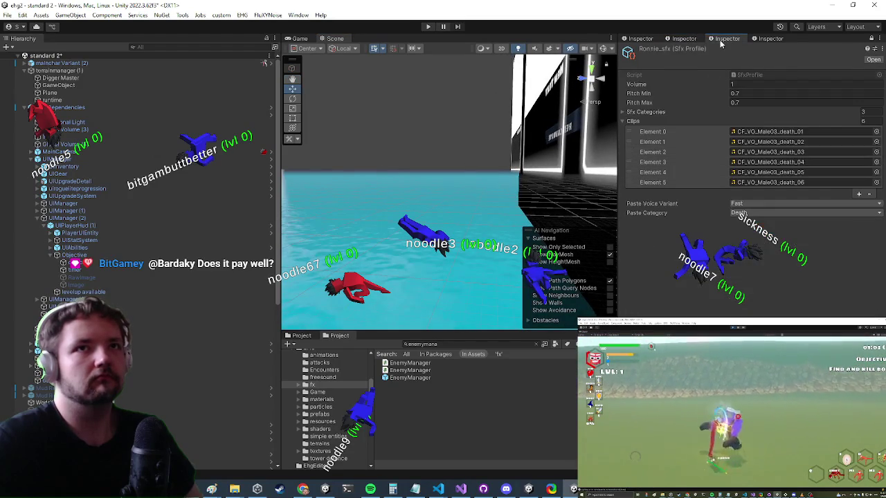
pyautogui.click(684, 39)
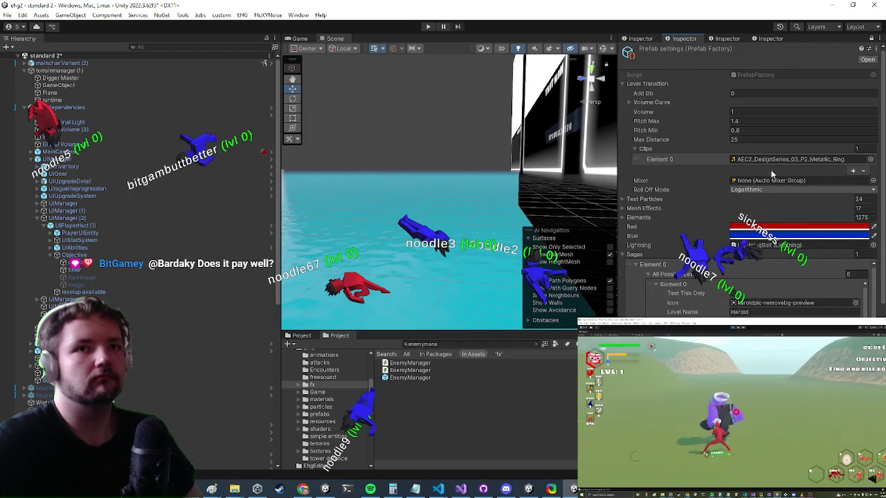
pyautogui.scroll(-2, 621, 209)
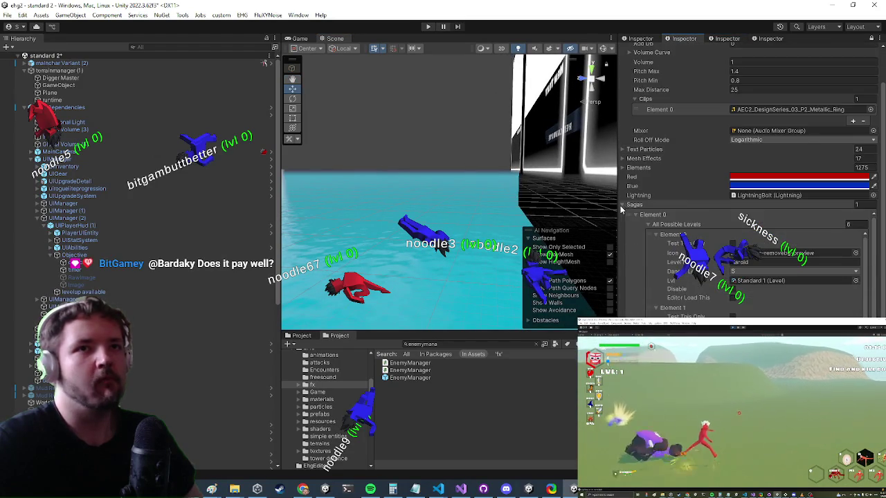
pyautogui.scroll(-2, 748, 270)
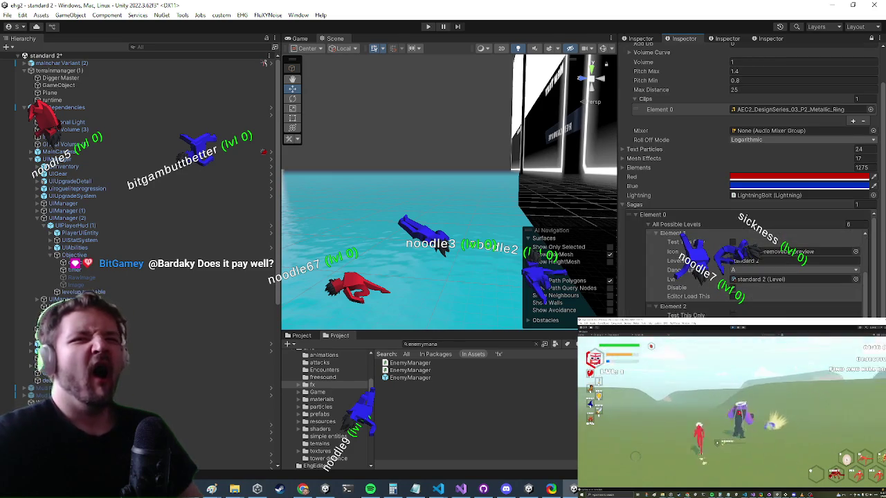
pyautogui.scroll(-4, 747, 270)
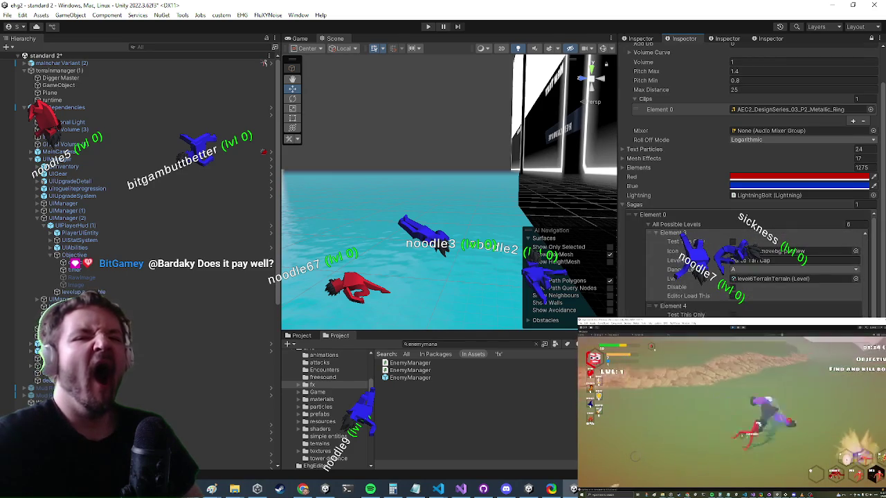
pyautogui.scroll(-1, 747, 270)
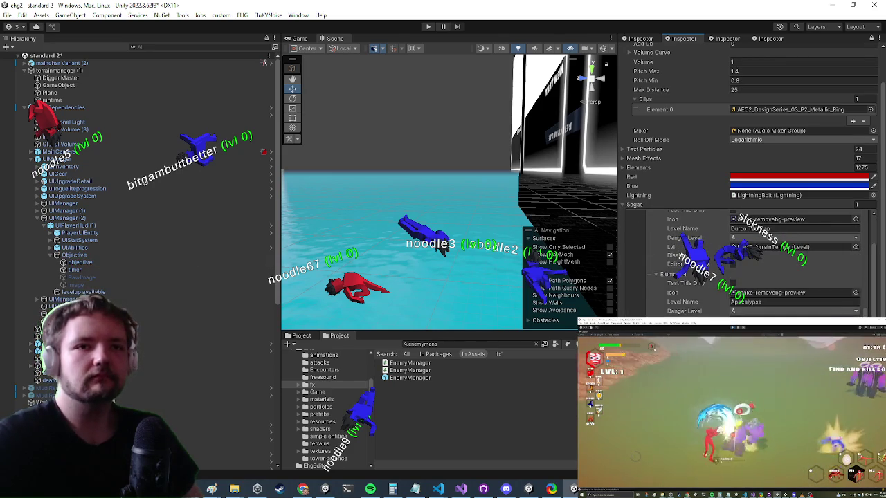
pyautogui.scroll(-1, 748, 270)
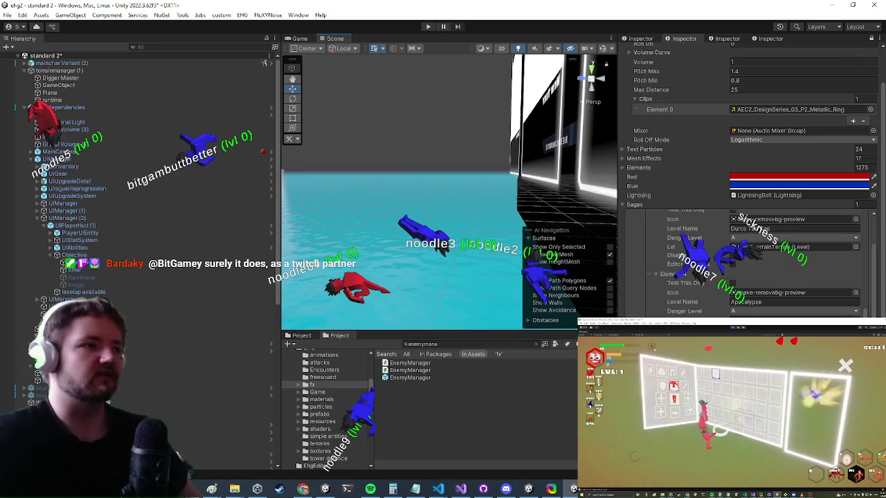
pyautogui.hotkey('ctrl', 's')
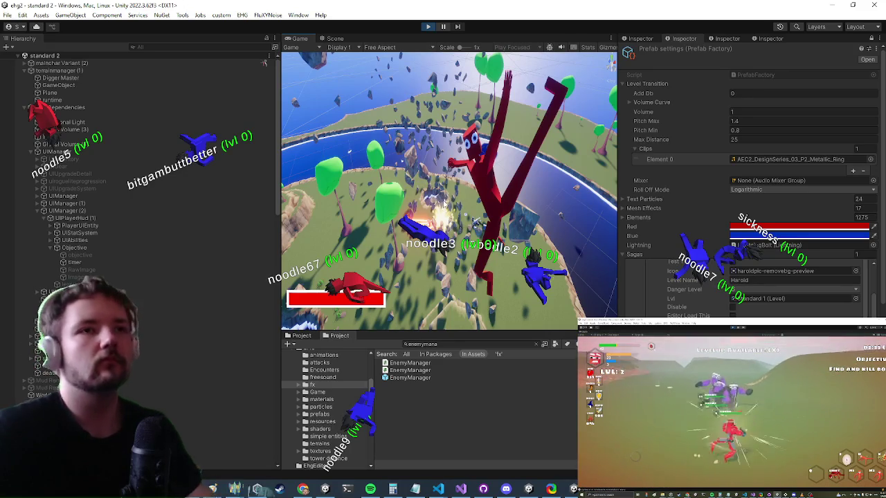
# Maximize the running Game view with its HUD timer counting, then switch to Visual Studio
pyautogui.hotkey('shift', 'space')
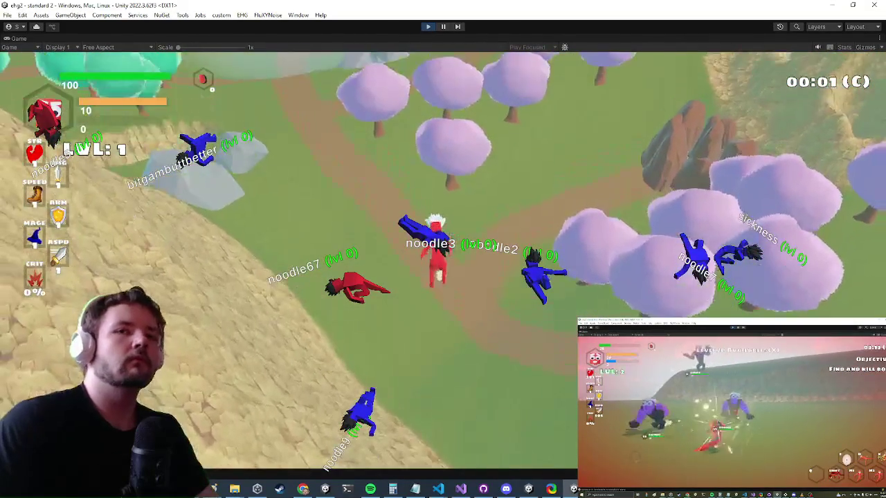
pyautogui.hotkey('alt', 'Tab')
pyautogui.hotkey('alt', 'Tab')
pyautogui.hotkey('alt', 'Tab')
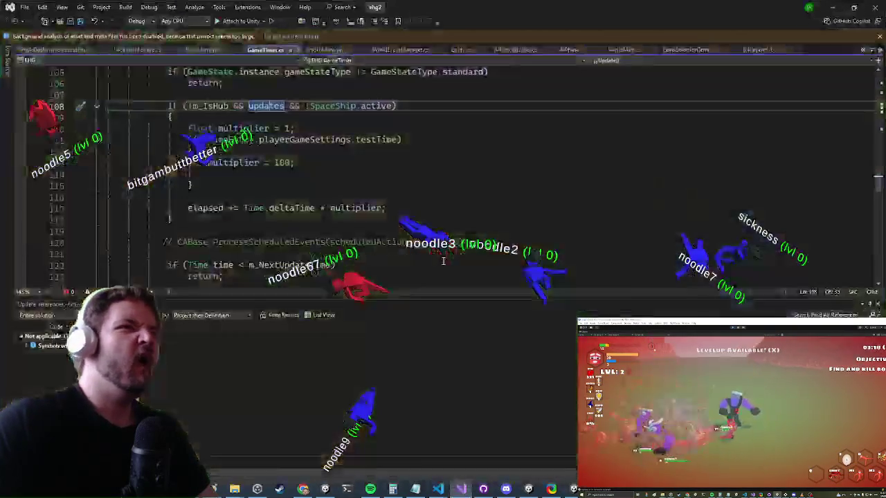
# Search for 'spawnpoint' and open SpawnPoint.cs
pyautogui.hotkey('ctrl', 't')
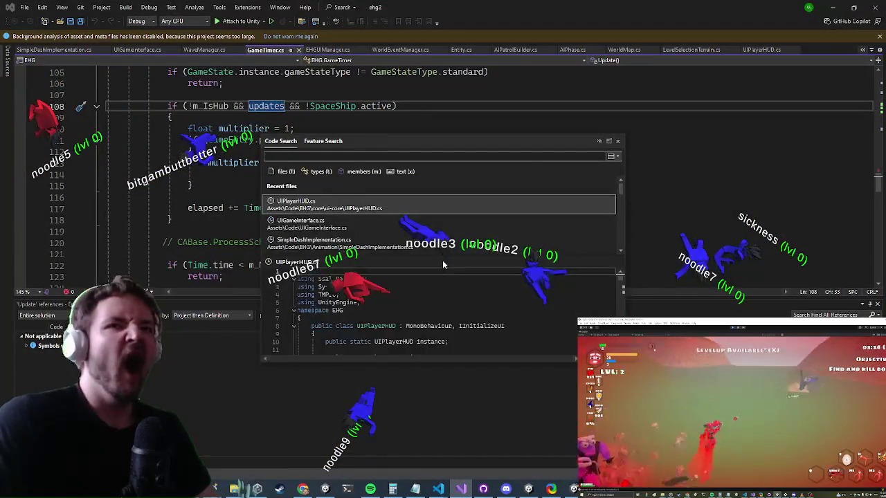
pyautogui.write('spawnpoint')
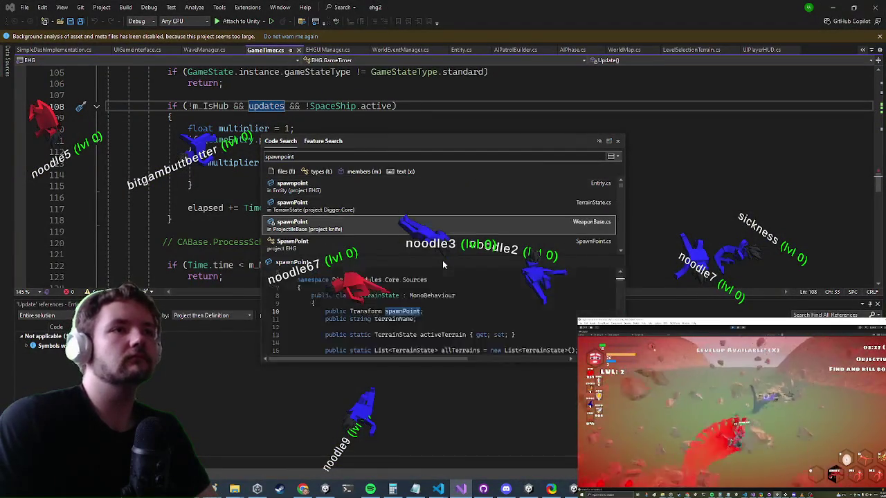
pyautogui.press('Down')
pyautogui.press('Down')
pyautogui.press('Return')
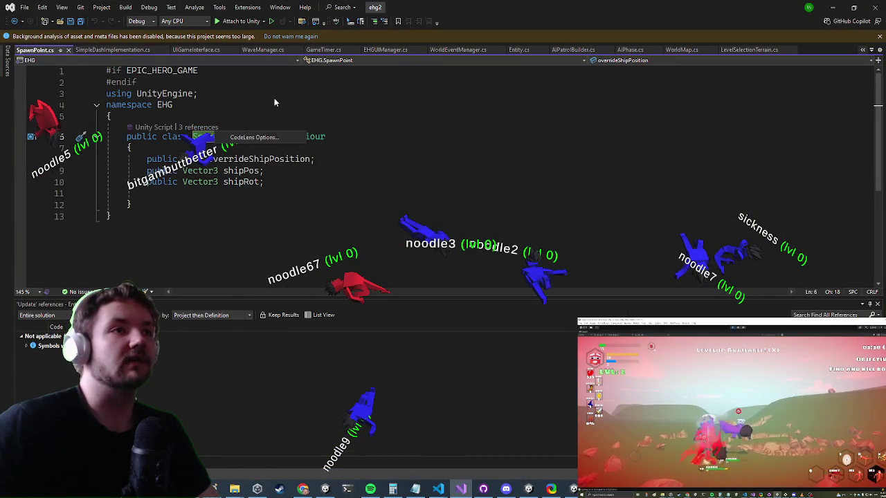
# List the SpawnPoint class's references and open its use in TerrainInstance's GetSpawnPoint
pyautogui.rightClick(244, 138)
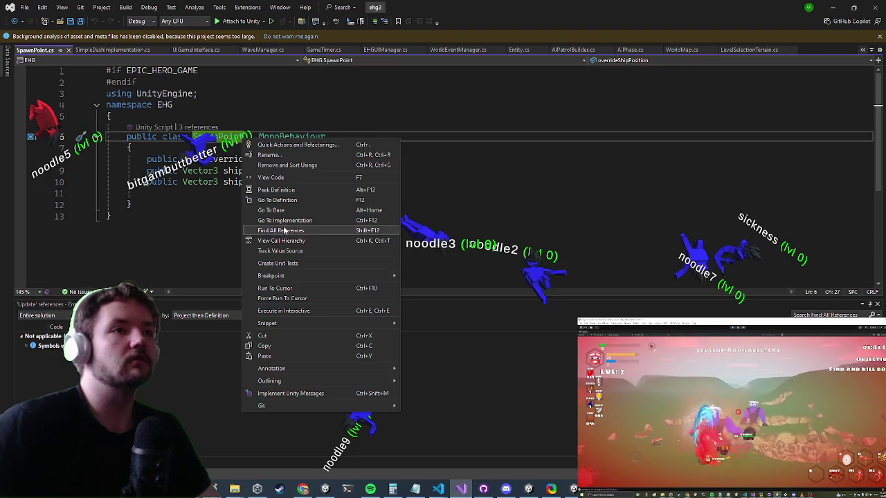
pyautogui.click(283, 230)
pyautogui.doubleClick(158, 373)
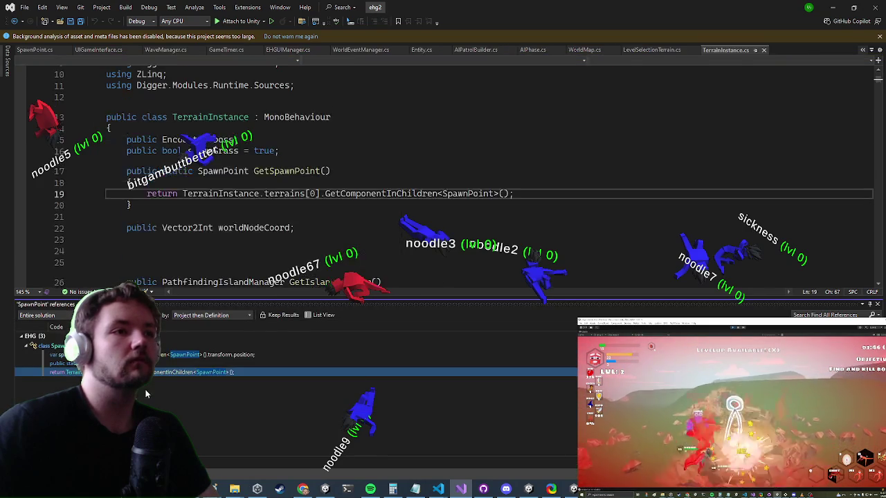
# Inspect the spawnPoint and maxDistance lines in LevelSelectionTerrain
pyautogui.doubleClick(184, 355)
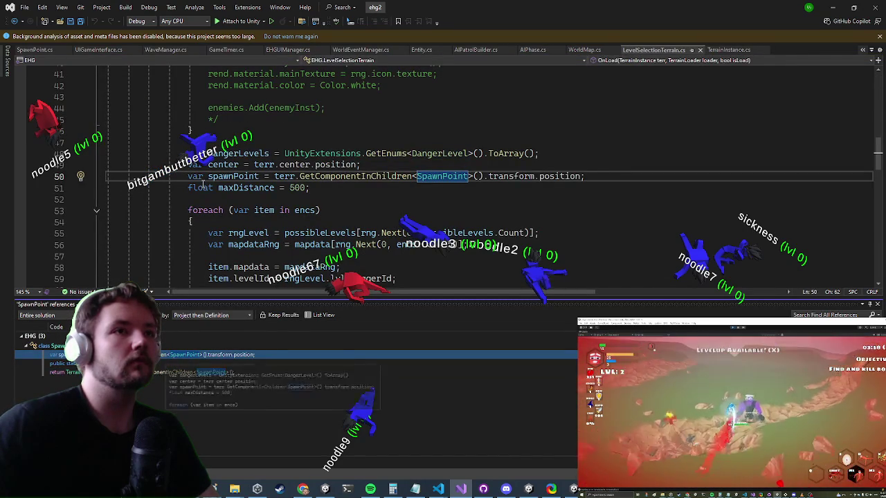
pyautogui.click(216, 176)
pyautogui.hotkey('shift', 'Down')
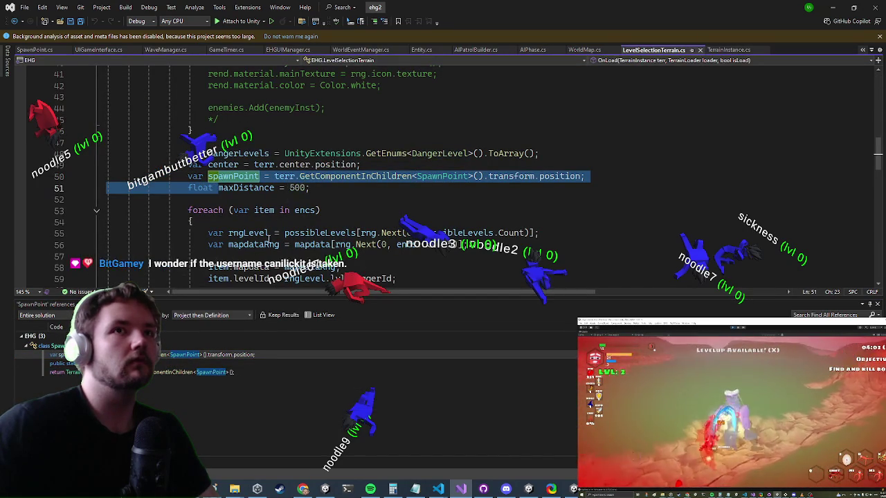
pyautogui.click(238, 177)
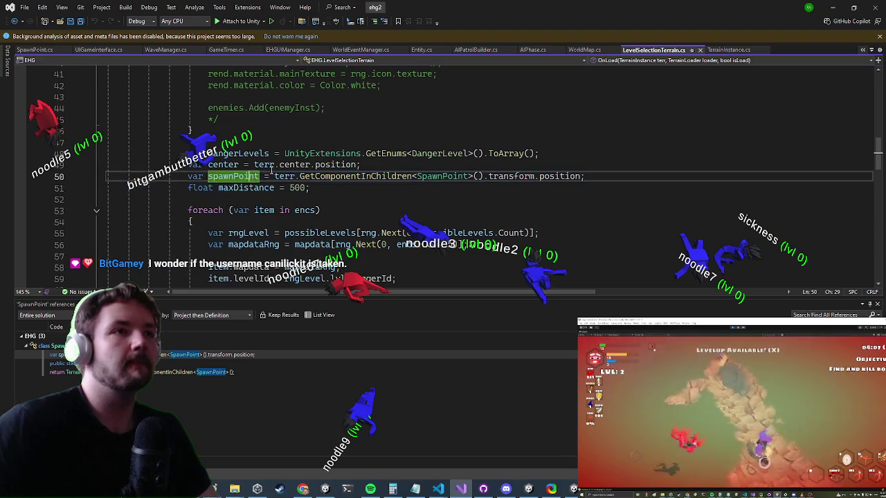
pyautogui.scroll(-6, 293, 164)
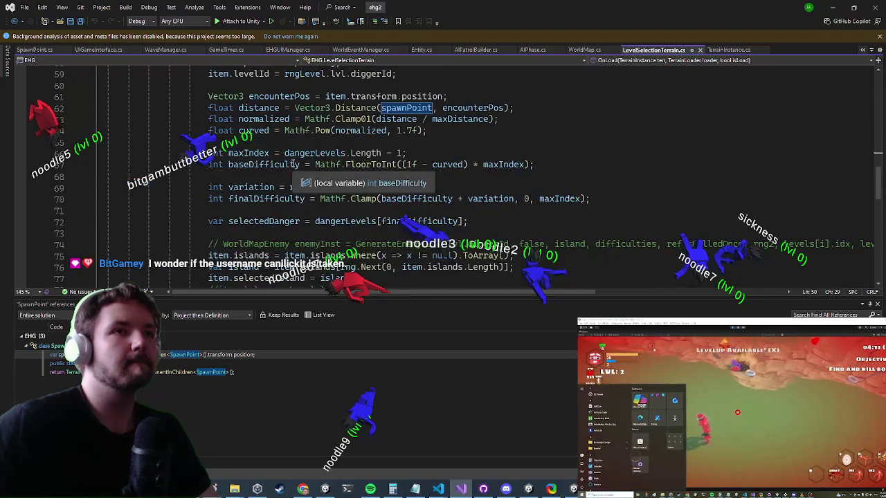
pyautogui.scroll(3, 294, 164)
pyautogui.scroll(4, 286, 138)
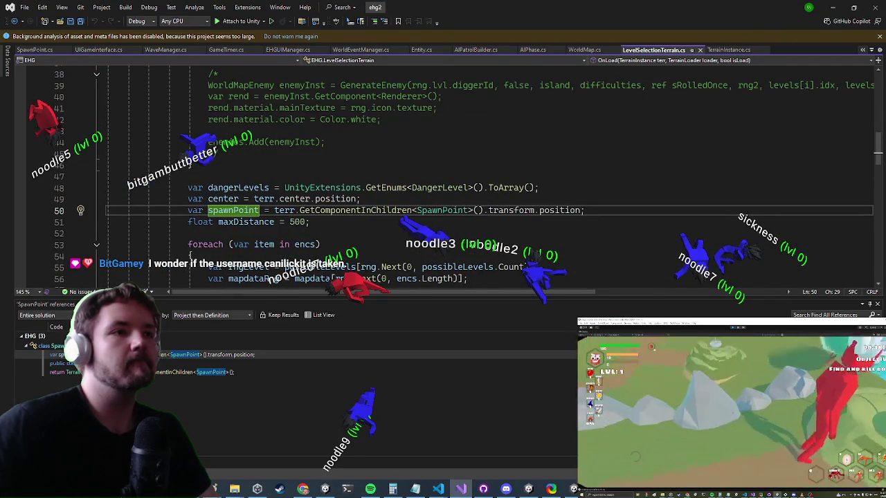
# Open GetSpawnPoint's definition in TerrainInstance and list all its references
pyautogui.doubleClick(167, 363)
pyautogui.rightClick(277, 178)
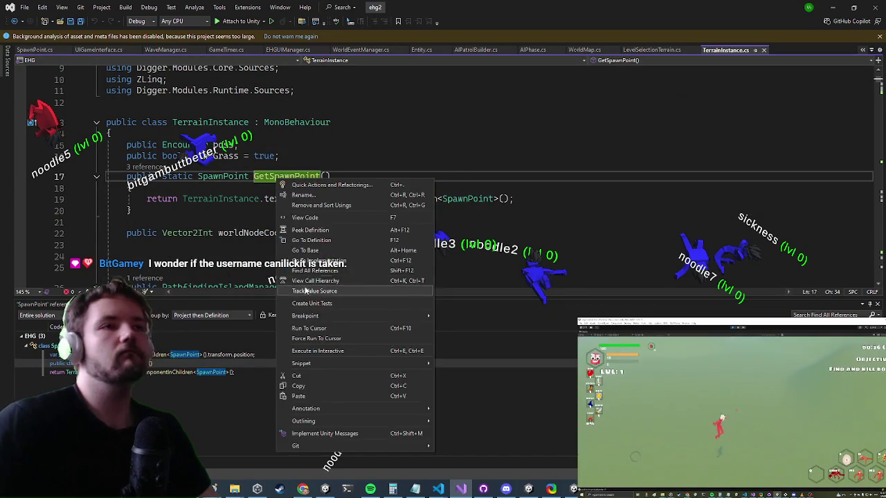
pyautogui.press('Escape')
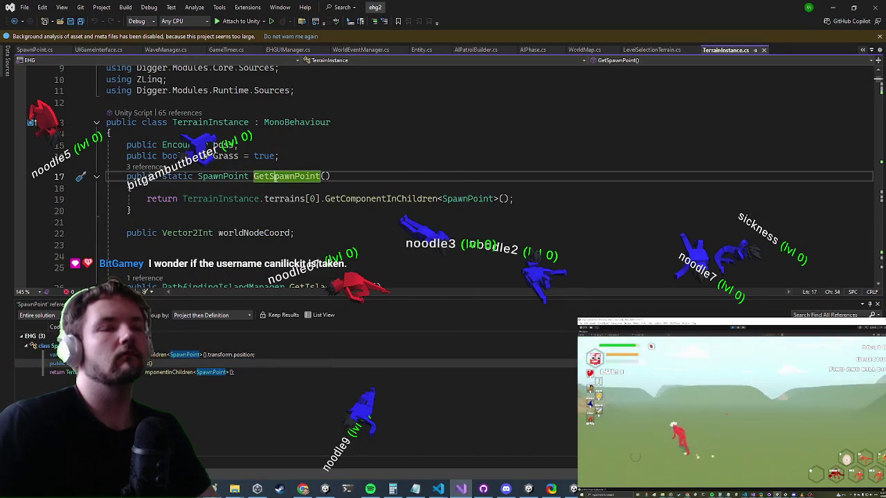
pyautogui.rightClick(275, 177)
pyautogui.press('Escape')
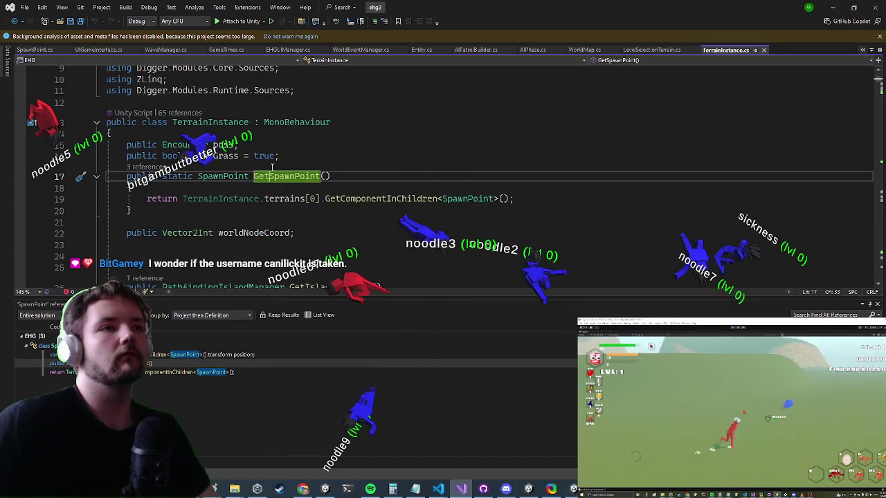
pyautogui.rightClick(272, 169)
pyautogui.click(318, 317)
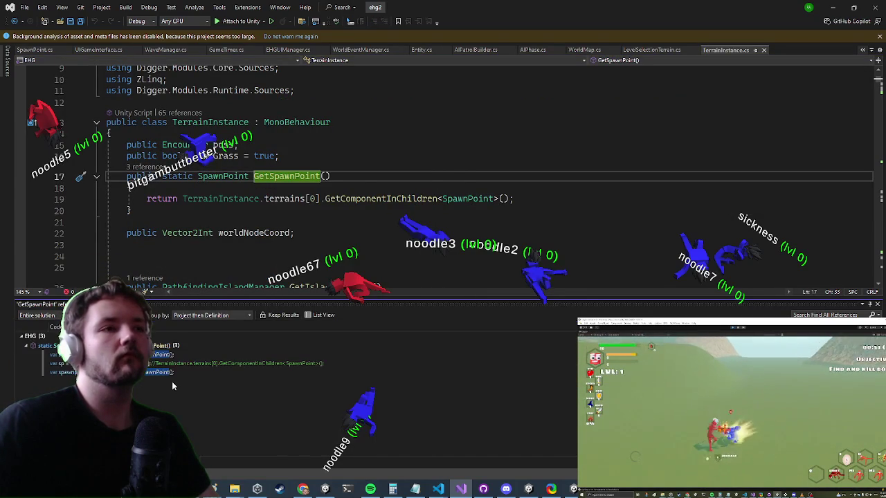
# Visit the GetSpawnPoint calls in SpaceShip's LevelStart and inside MoveToSpawnpoint
pyautogui.doubleClick(171, 374)
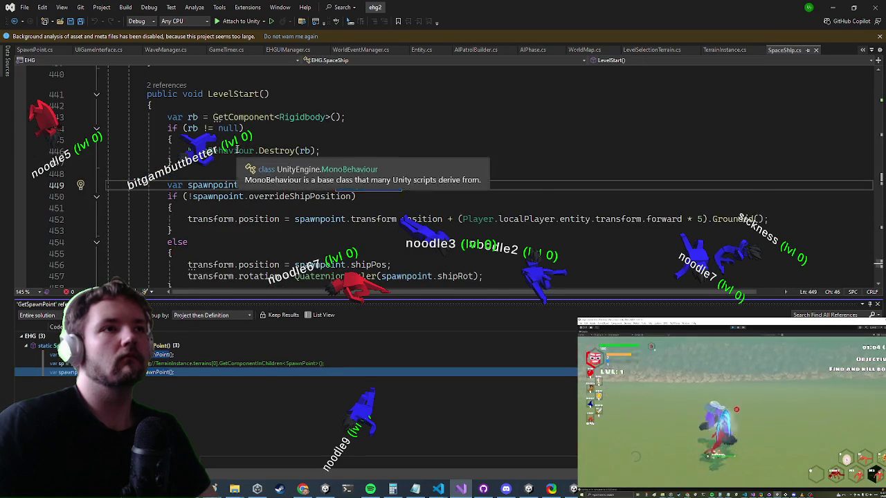
pyautogui.scroll(-1, 235, 149)
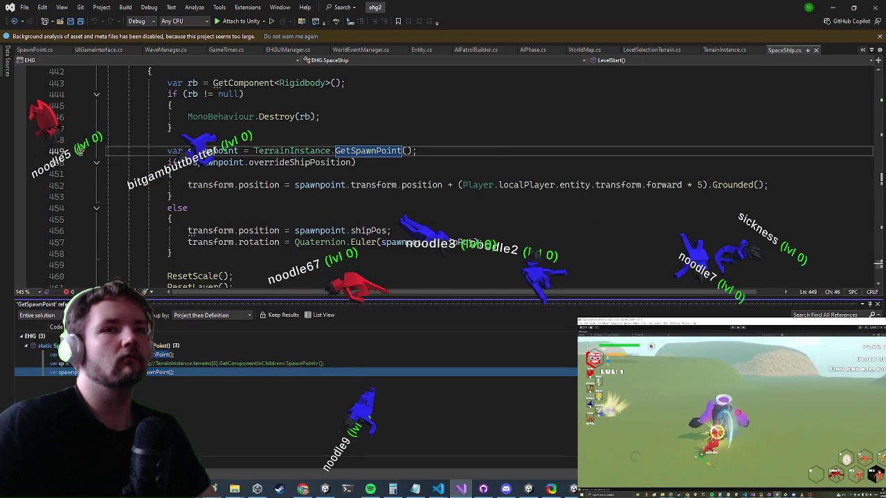
pyautogui.hotkey('shift', 'F8')
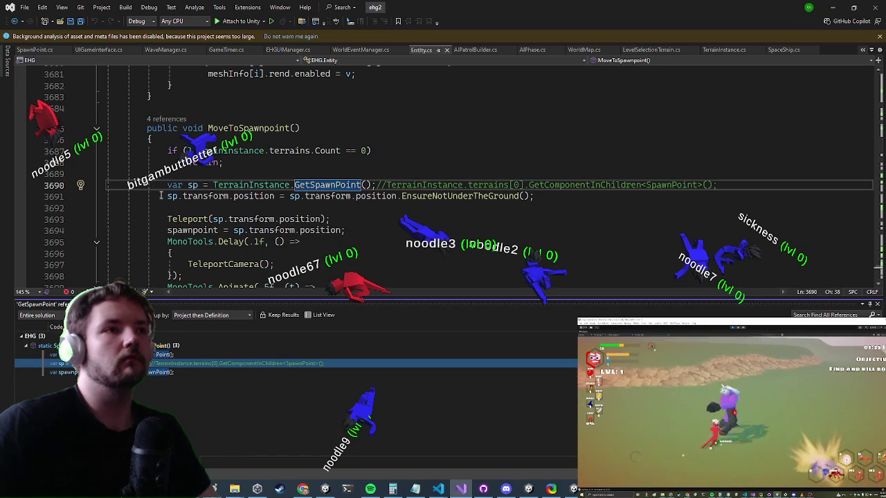
# List MoveToSpawnpoint's references and view its TerrainLoader calls on lines 67 and 73
pyautogui.click(238, 128)
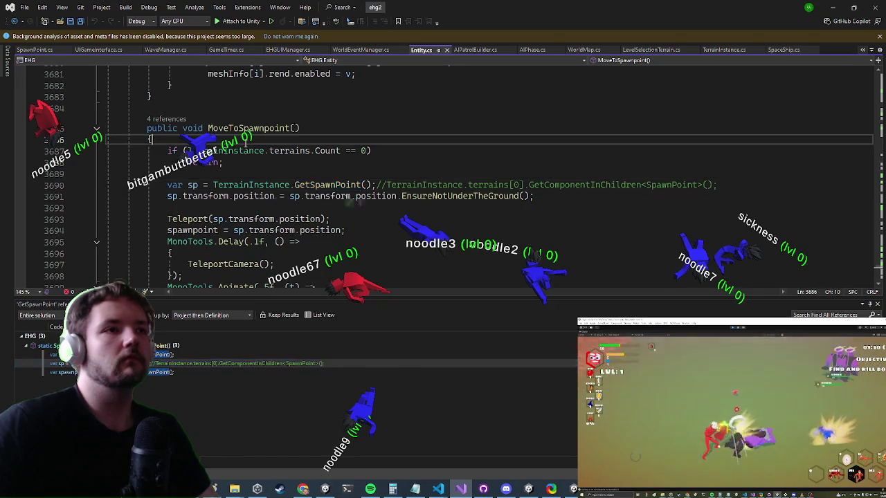
pyautogui.rightClick(239, 129)
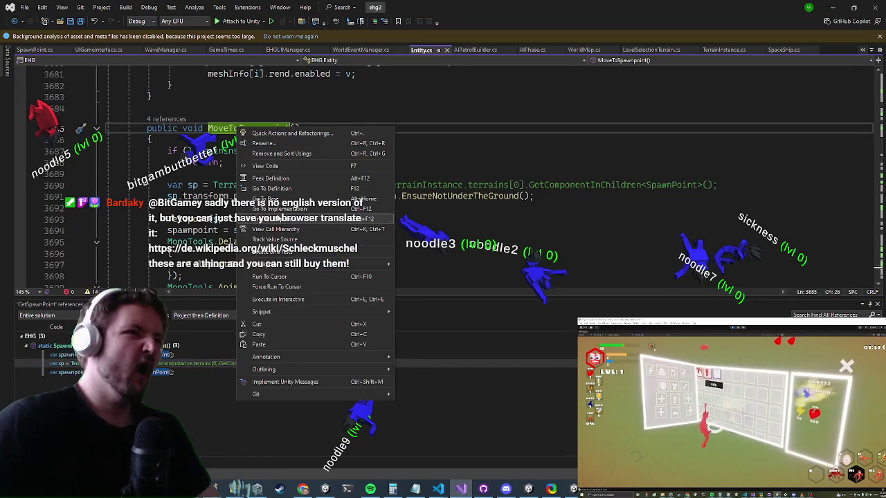
pyautogui.click(277, 219)
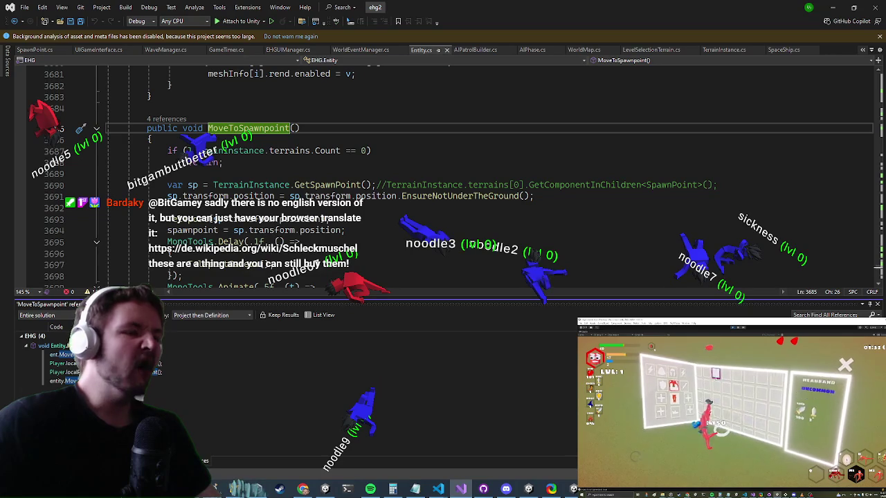
pyautogui.doubleClick(104, 363)
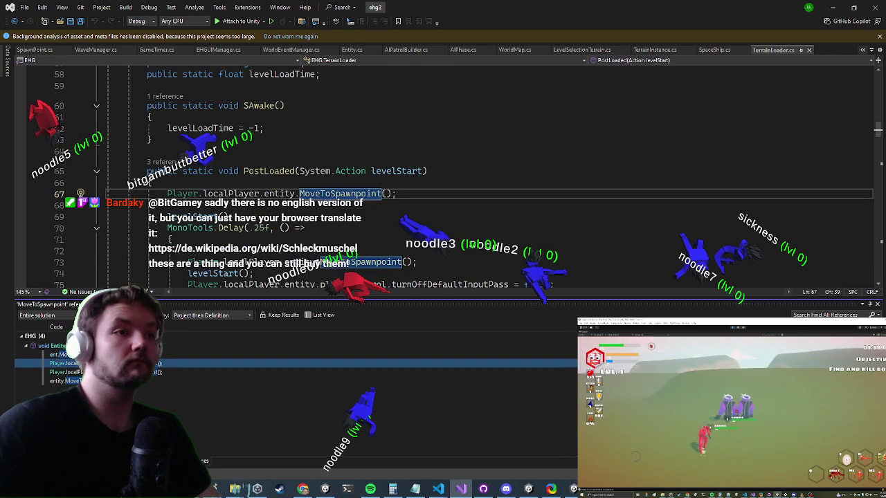
pyautogui.doubleClick(104, 373)
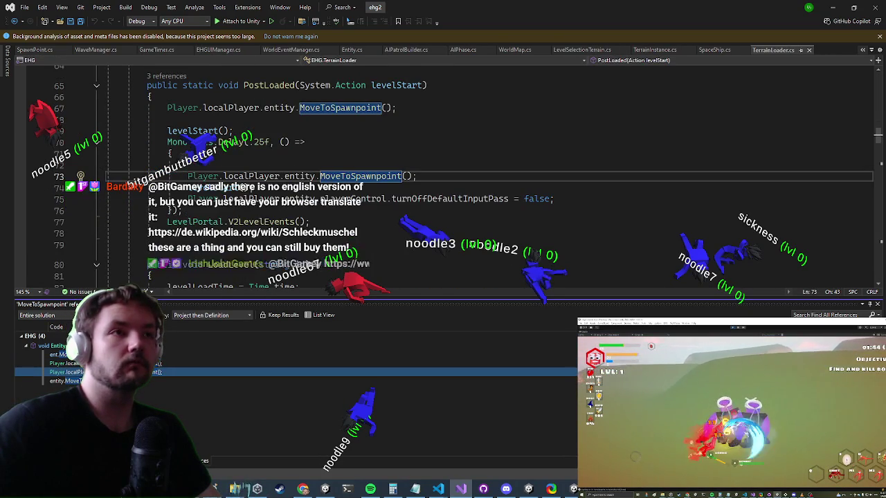
pyautogui.scroll(2, 443, 173)
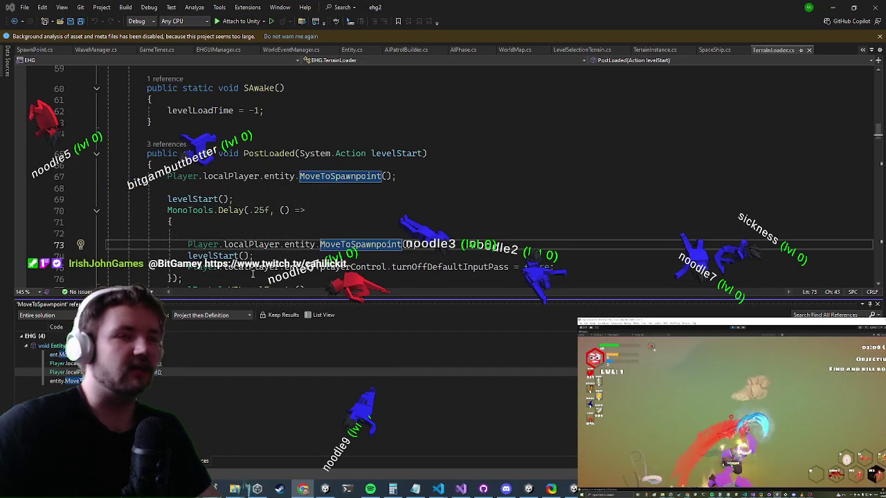
pyautogui.scroll(1, 348, 213)
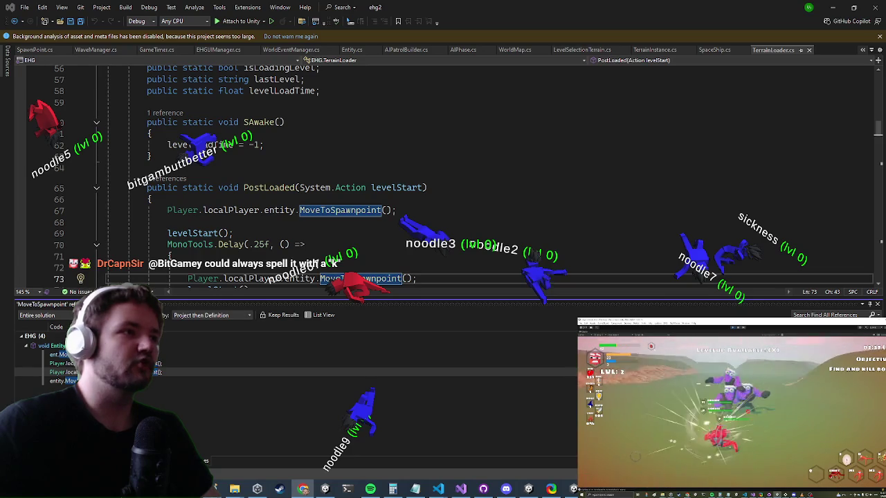
# List every reference to PostLoaded and step into the results
pyautogui.click(272, 187)
pyautogui.hotkey('shift', 'F12')
pyautogui.press('F8')
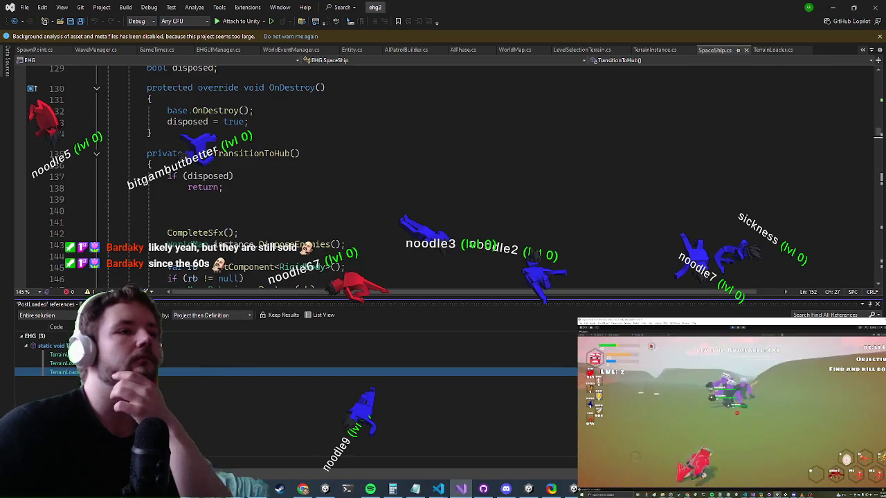
# Open the PostLoaded call in LevelSelectionEncounter and inspect the ReverseScaleChanges definition
pyautogui.press('F8')
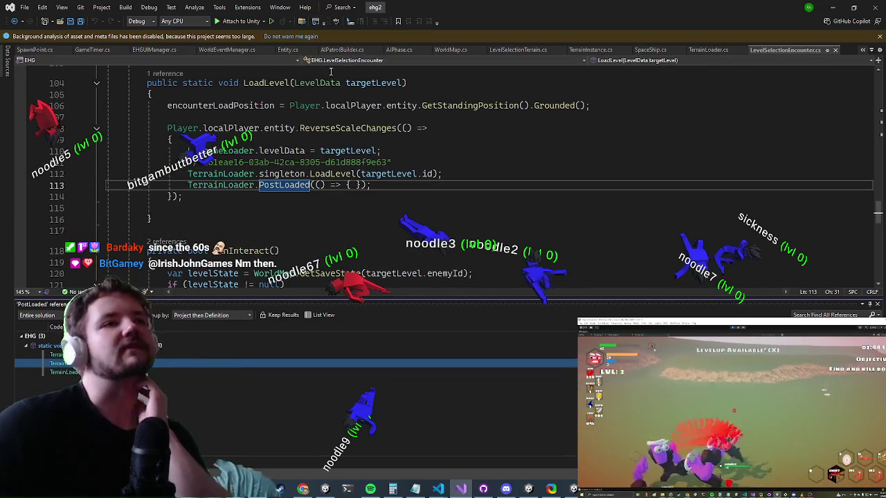
pyautogui.click(320, 128)
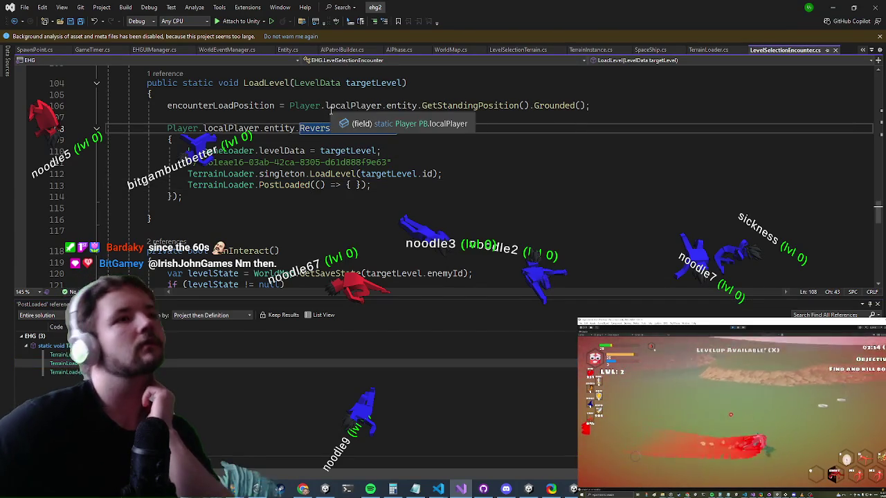
pyautogui.press('F12')
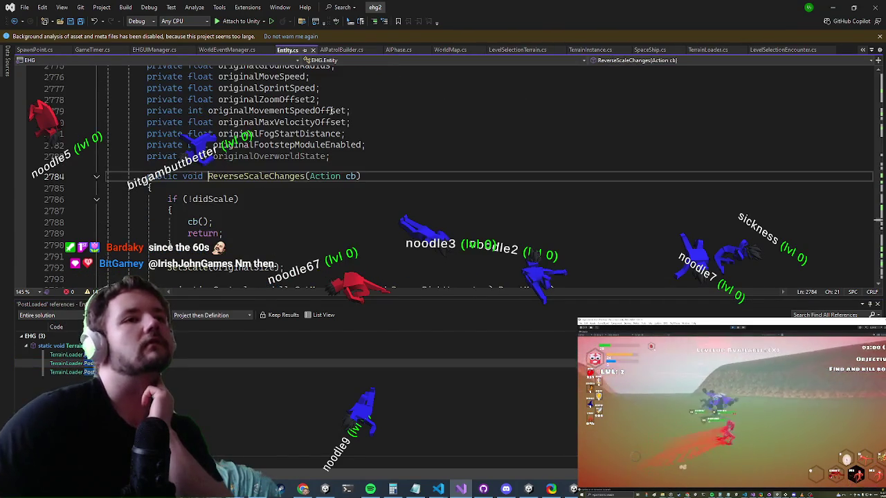
pyautogui.scroll(-2, 379, 190)
pyautogui.scroll(-7, 379, 190)
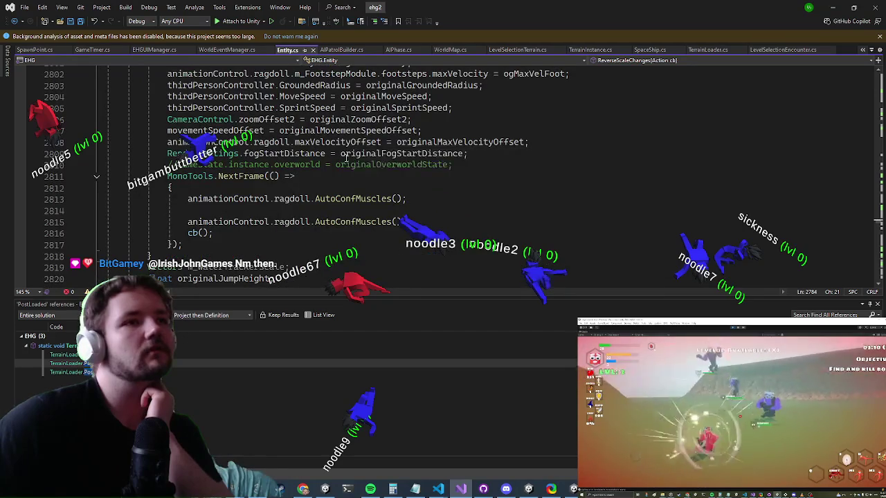
# Open the PostLoaded call in EnemyManager.cs line 177, where the spawn point moves to encounterLoadPosition
pyautogui.click(171, 364)
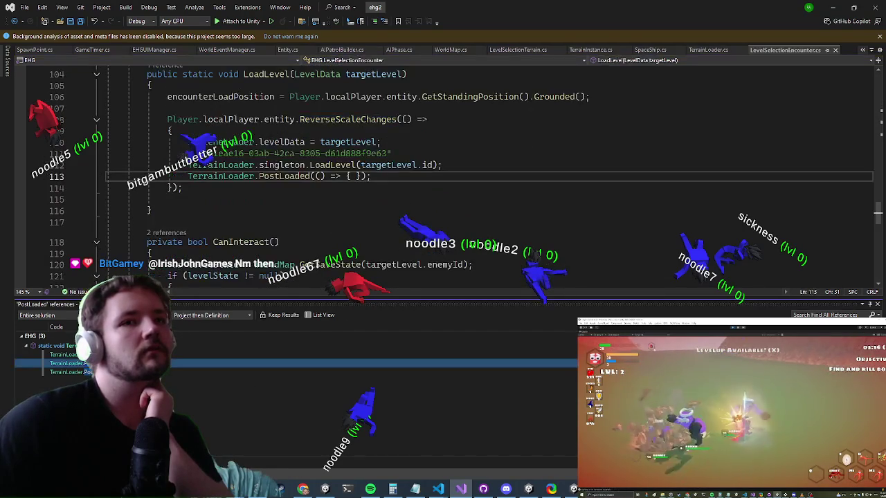
pyautogui.click(171, 355)
pyautogui.scroll(-1, 227, 177)
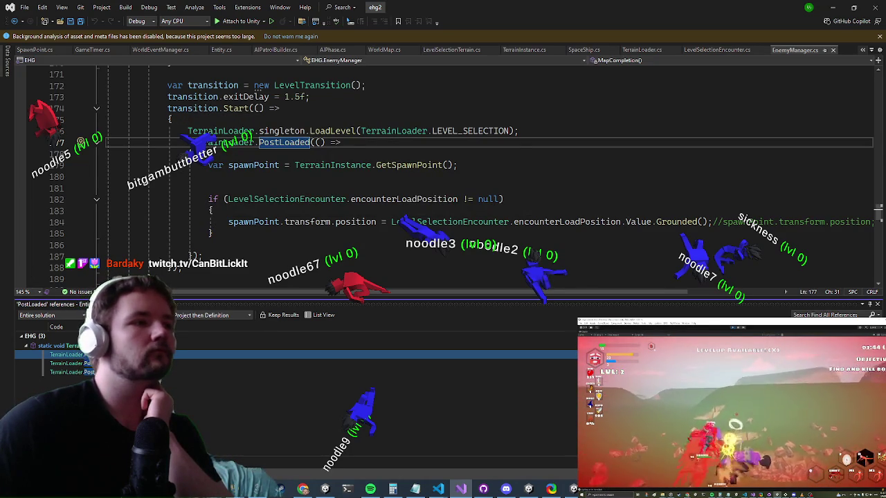
pyautogui.hotkey('alt', 'Tab')
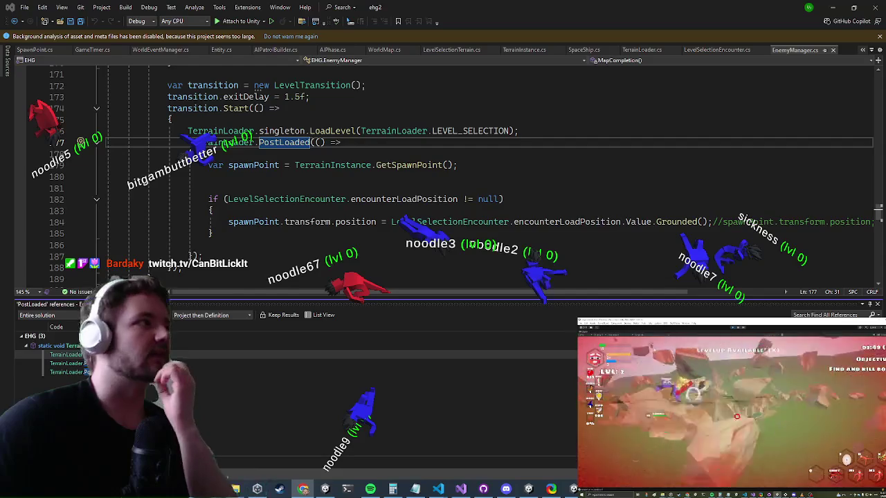
pyautogui.hotkey('alt', 'Tab')
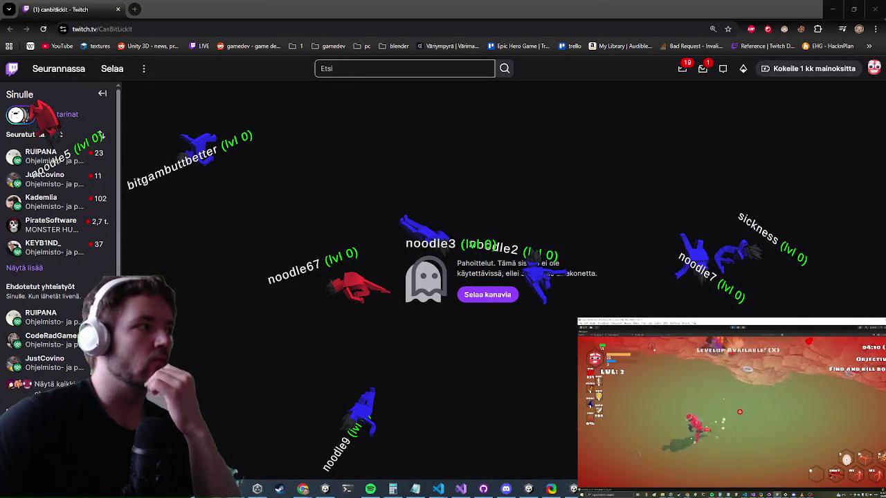
pyautogui.click(751, 5)
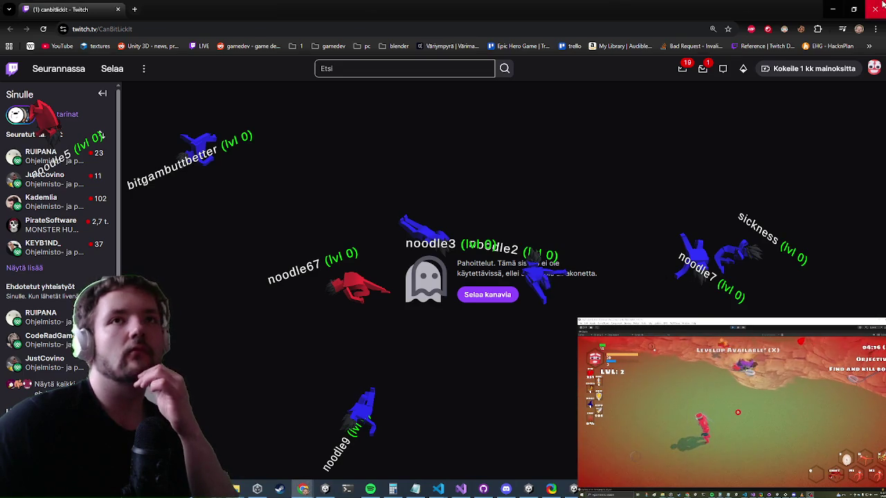
pyautogui.click(883, 4)
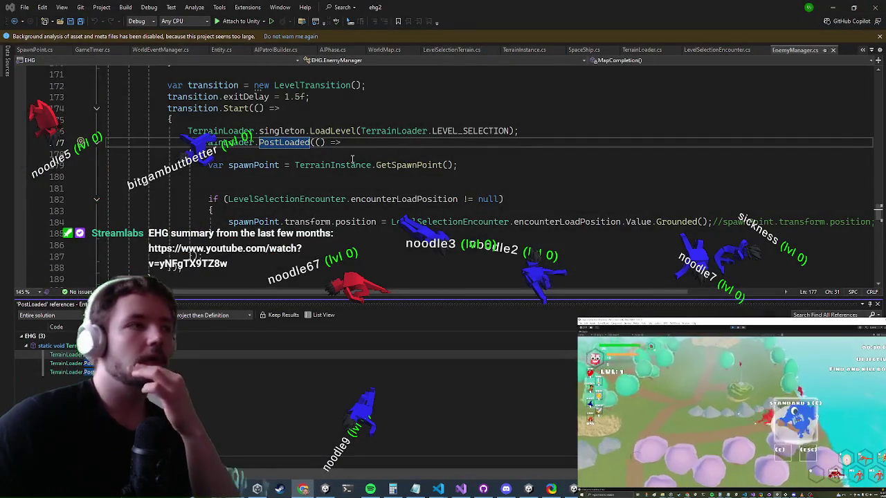
# Open the PostLoaded reference in LevelSelectionEncounter.cs
pyautogui.scroll(3, 334, 134)
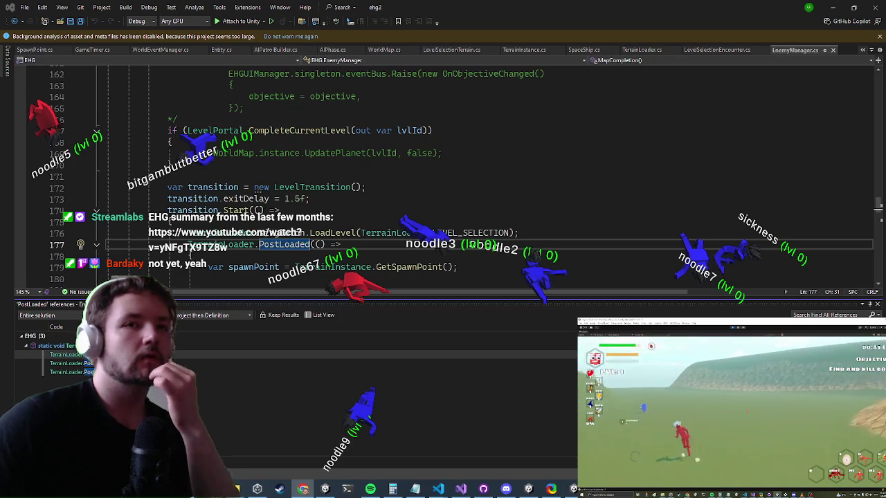
pyautogui.click(69, 364)
pyautogui.scroll(2, 219, 176)
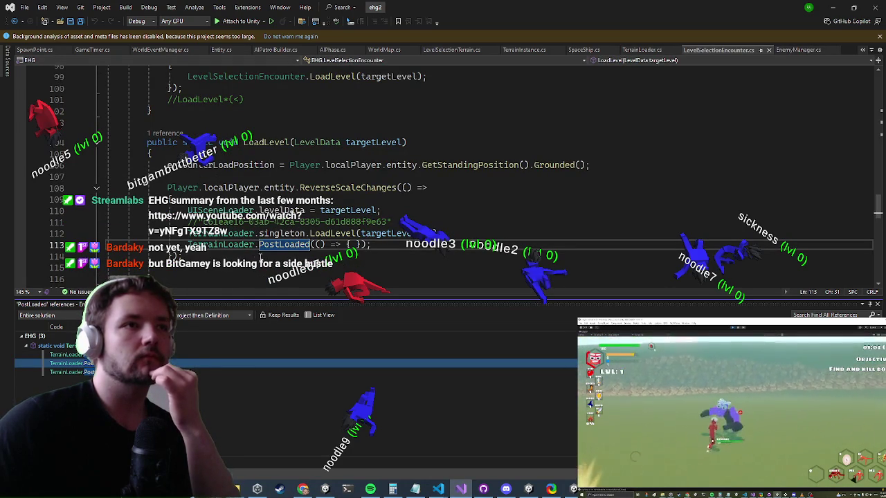
# Go from the LoadLevel call on line 112 to TerrainLoader's static LoadLevel(string id) definition
pyautogui.click(344, 222)
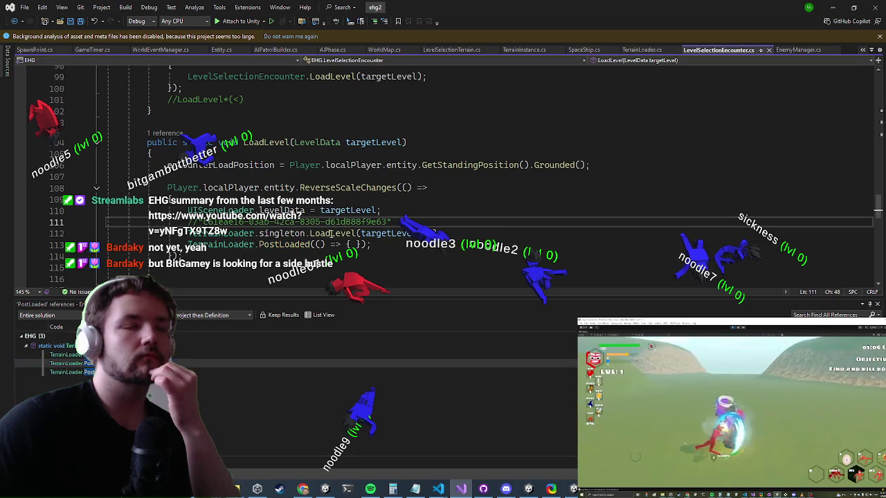
pyautogui.click(330, 233)
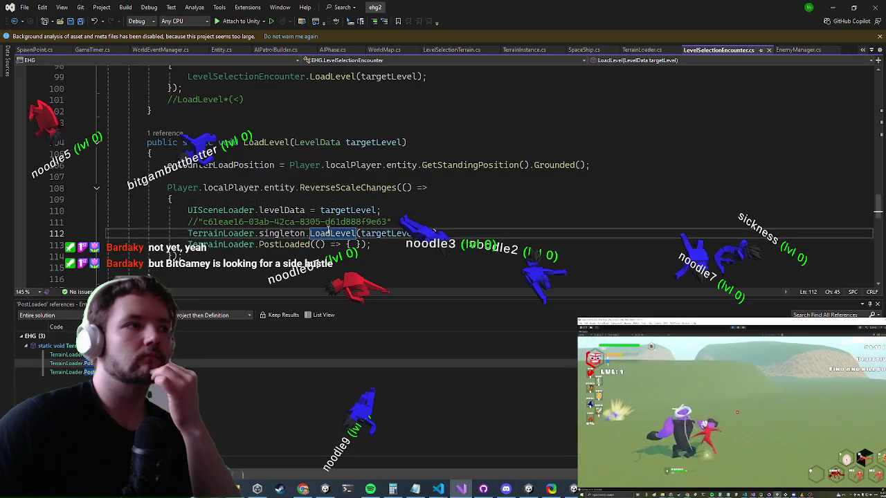
pyautogui.moveTo(325, 232)
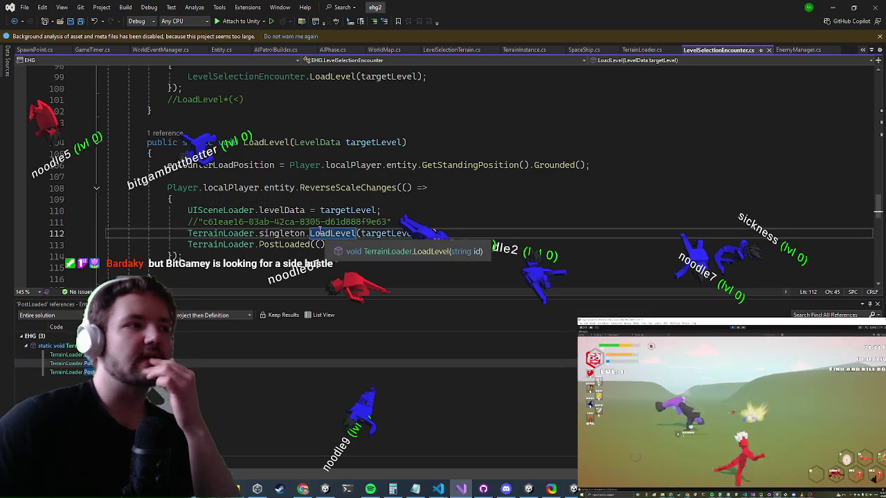
pyautogui.rightClick(320, 232)
pyautogui.click(208, 89)
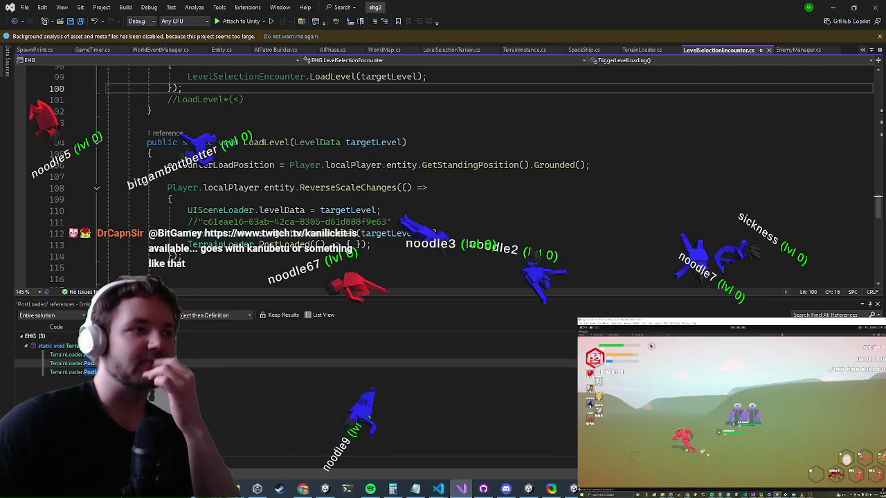
pyautogui.click(346, 233)
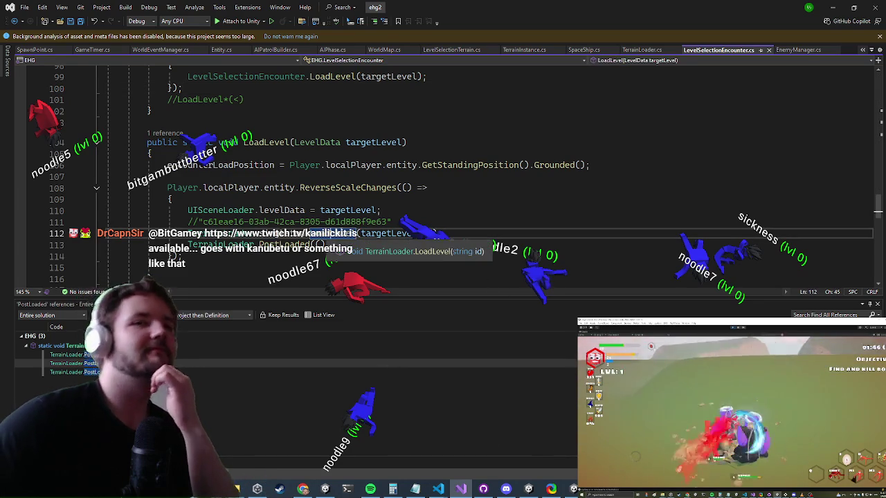
pyautogui.press('F12')
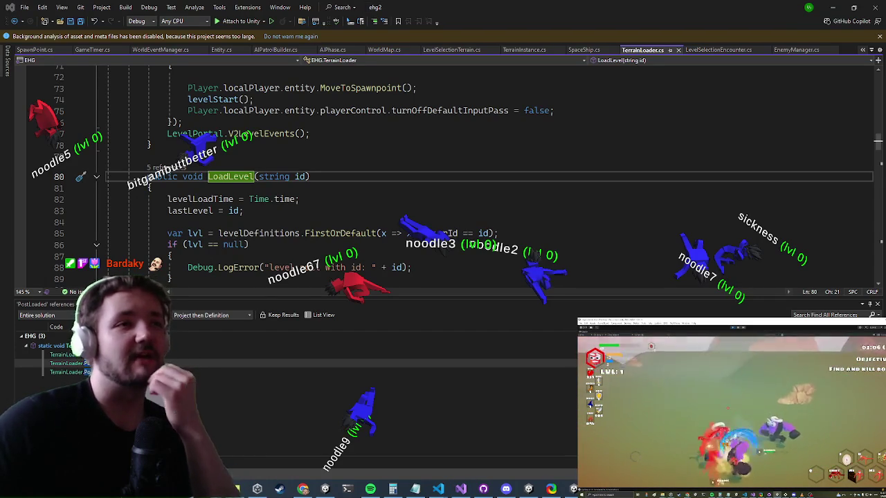
# Go from the LoadLevel signature's references back to the PostLoaded call at EnemyManager.cs line 177
pyautogui.doubleClick(277, 177)
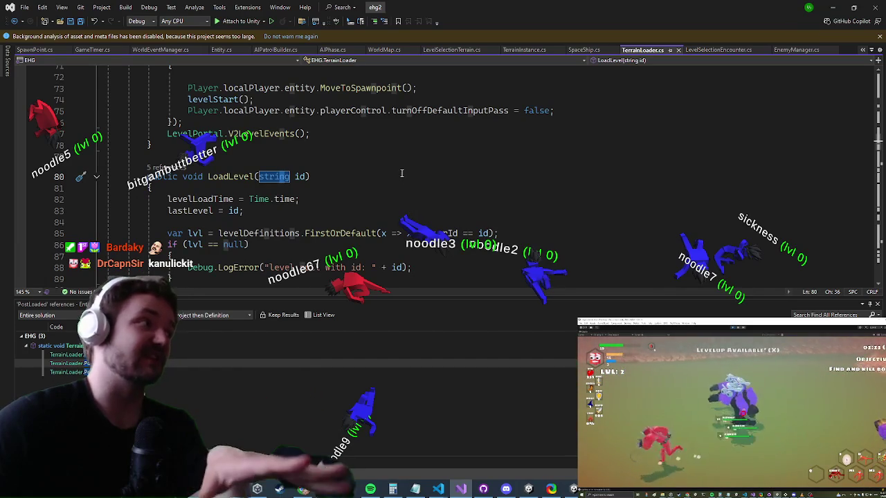
pyautogui.scroll(-2, 379, 197)
pyautogui.scroll(-2, 378, 197)
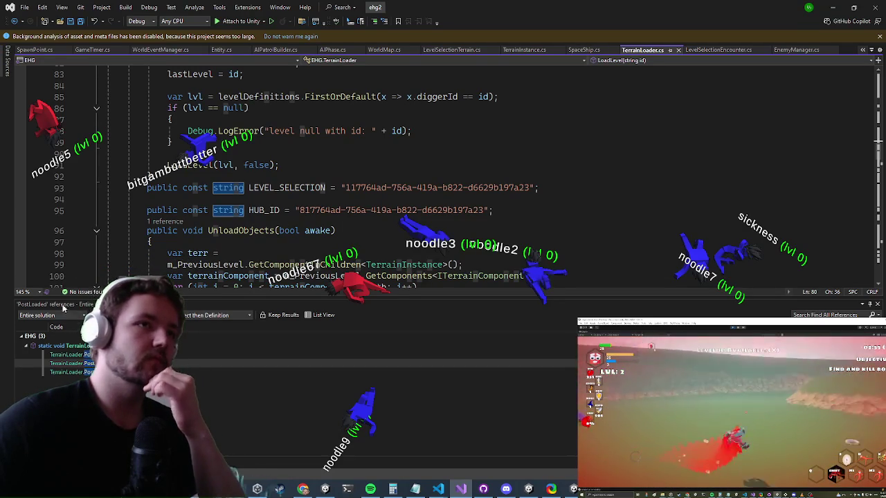
pyautogui.click(70, 354)
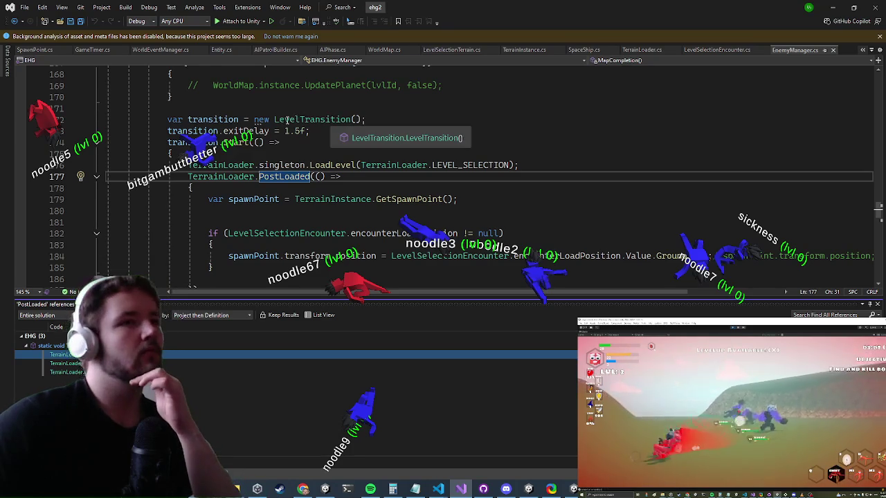
pyautogui.scroll(9, 208, 200)
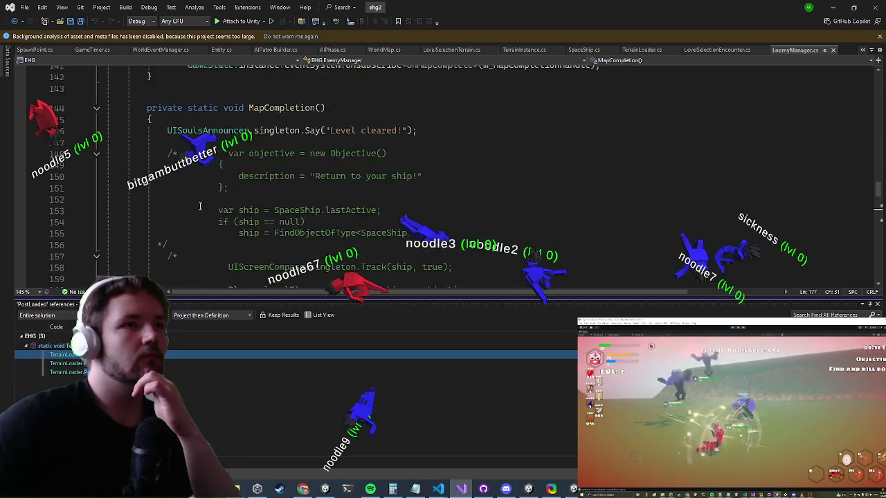
pyautogui.scroll(-12, 196, 209)
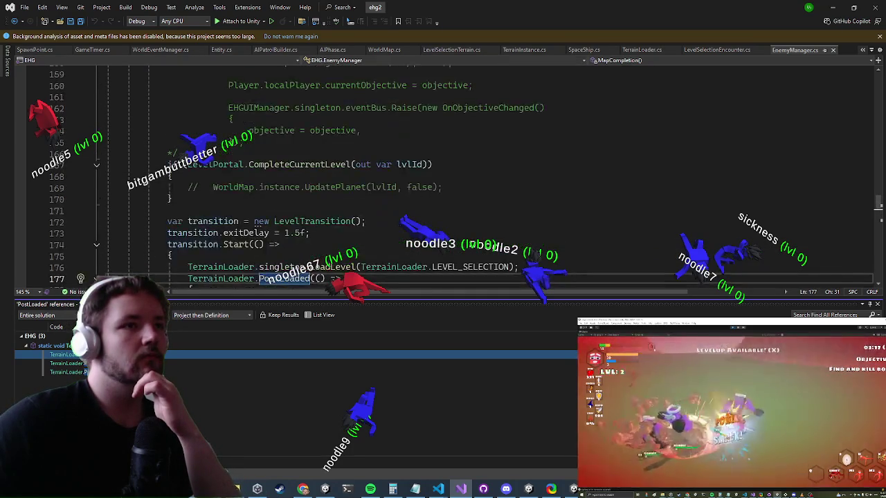
pyautogui.scroll(2, 146, 270)
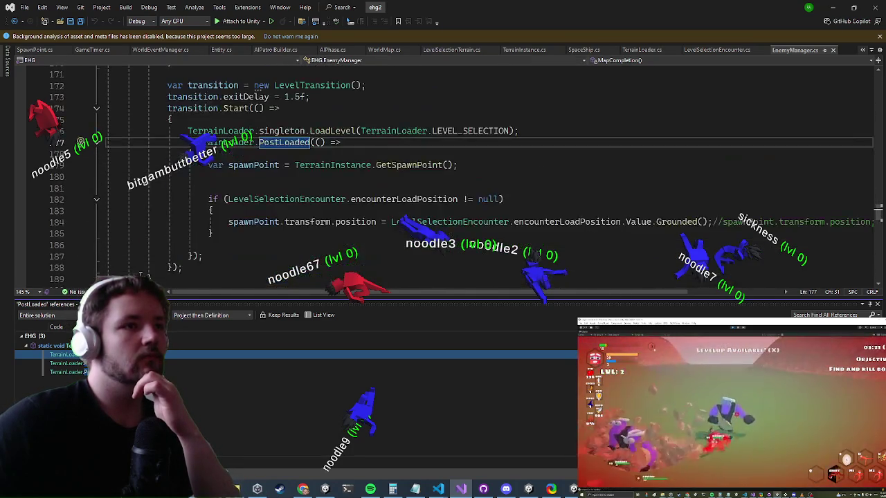
pyautogui.click(295, 142)
pyautogui.press('F12')
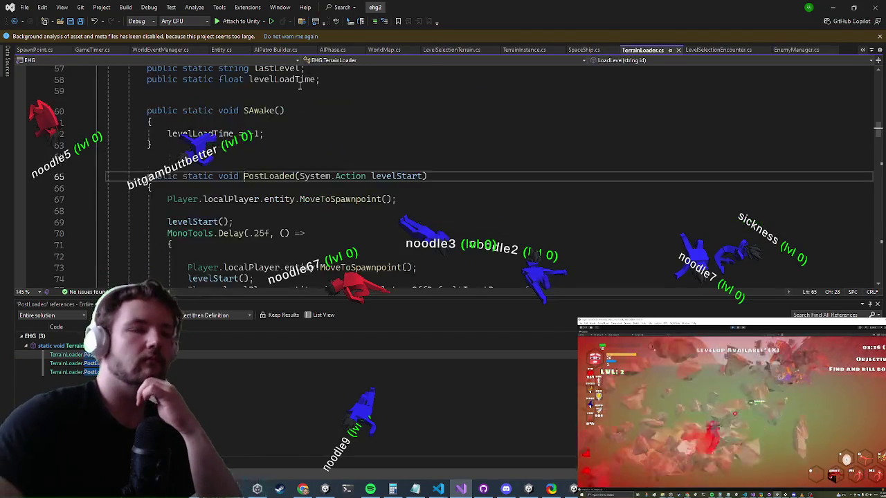
pyautogui.scroll(-2, 366, 220)
pyautogui.scroll(2, 366, 208)
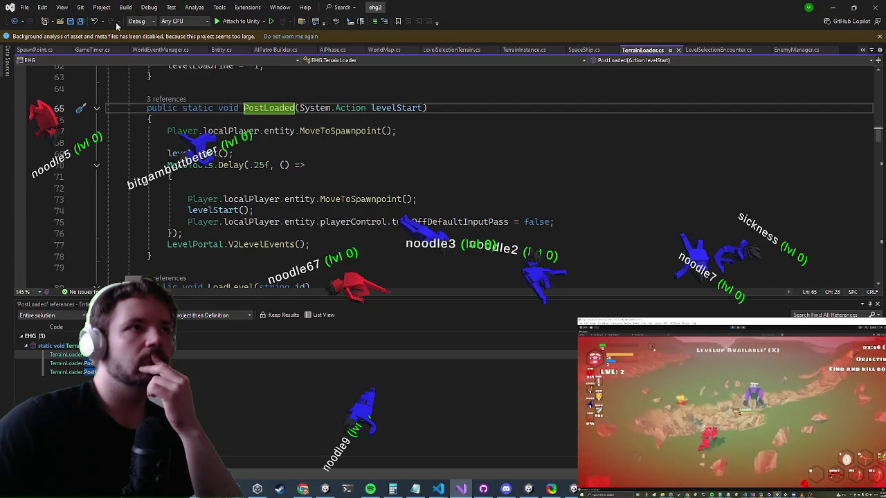
pyautogui.click(35, 50)
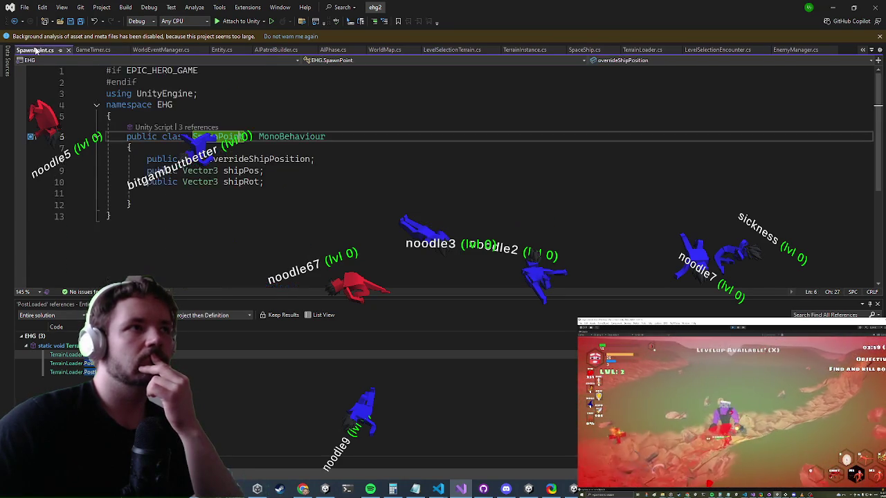
pyautogui.click(232, 135)
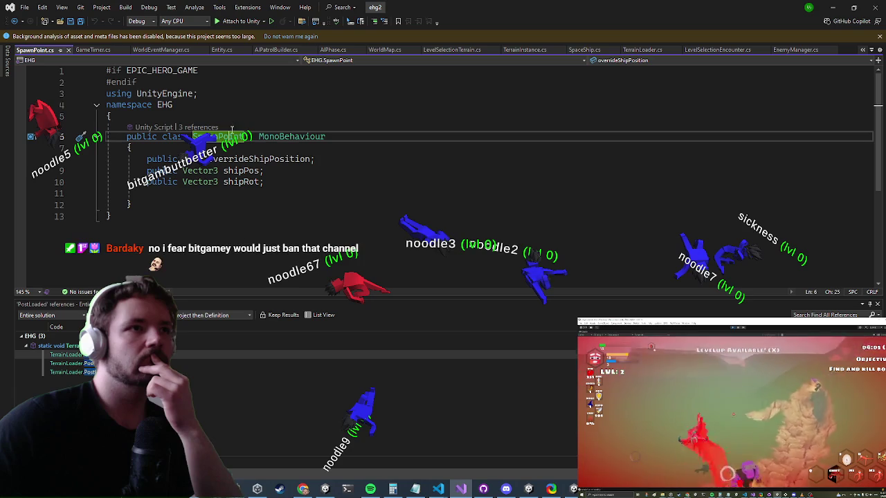
pyautogui.rightClick(226, 135)
pyautogui.click(250, 230)
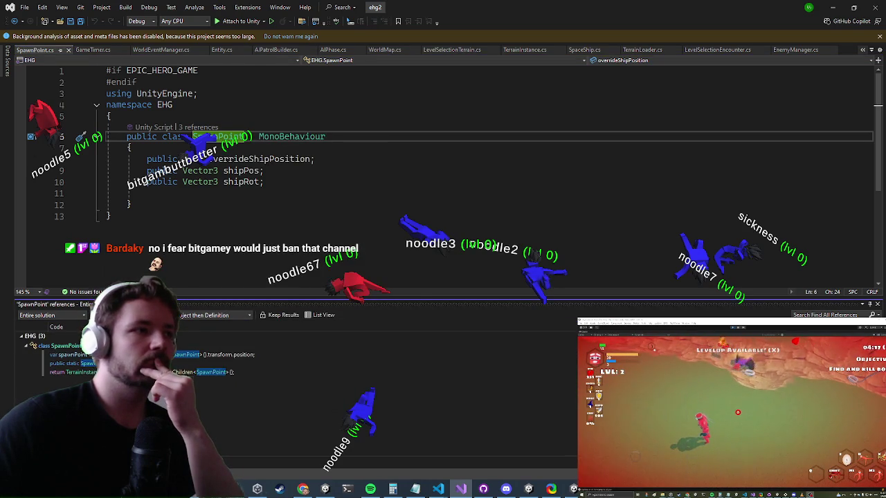
pyautogui.doubleClick(73, 372)
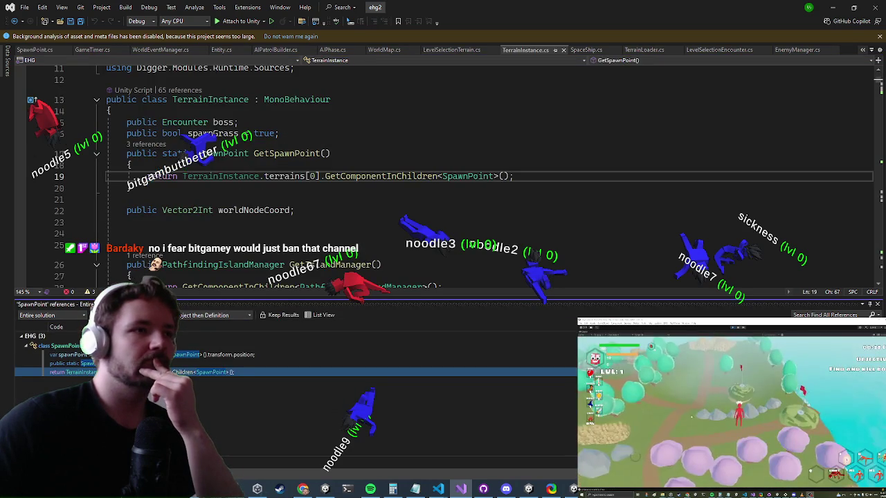
pyautogui.rightClick(282, 153)
pyautogui.click(308, 247)
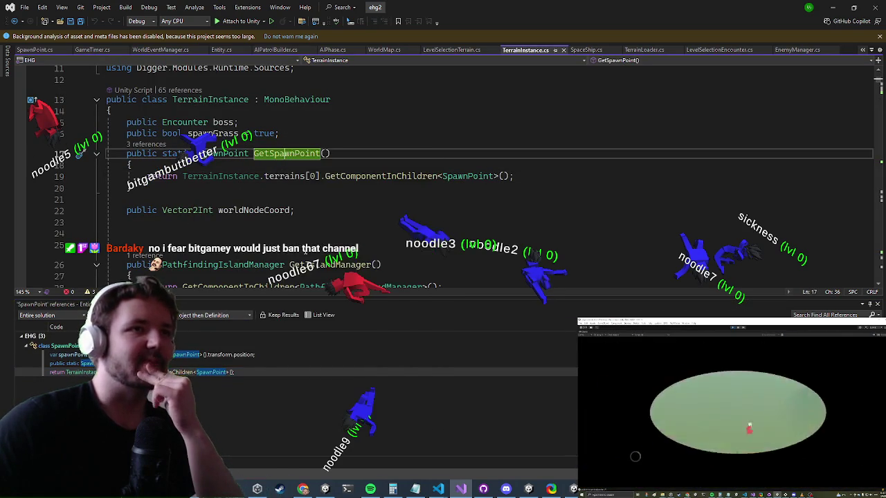
pyautogui.doubleClick(73, 371)
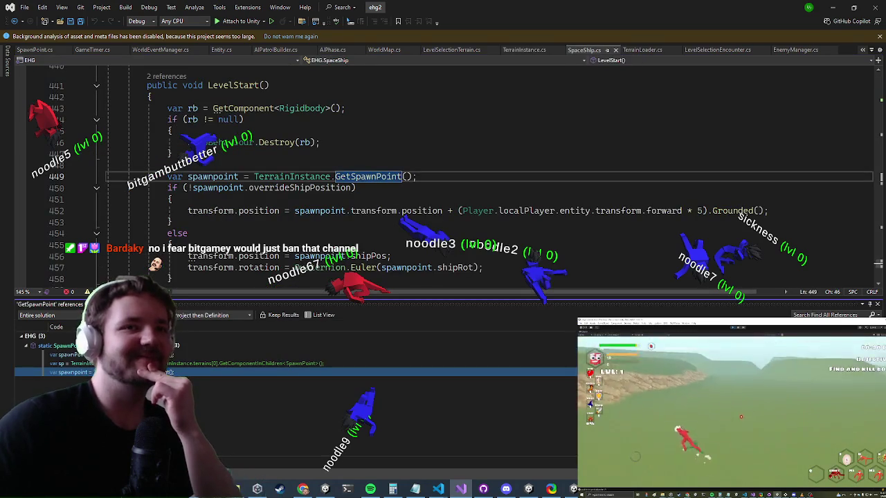
pyautogui.click(72, 363)
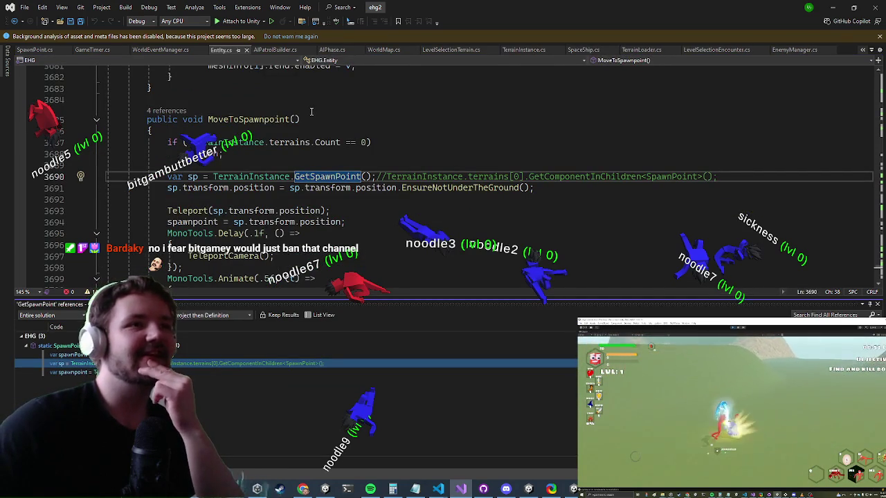
pyautogui.rightClick(261, 121)
pyautogui.click(296, 211)
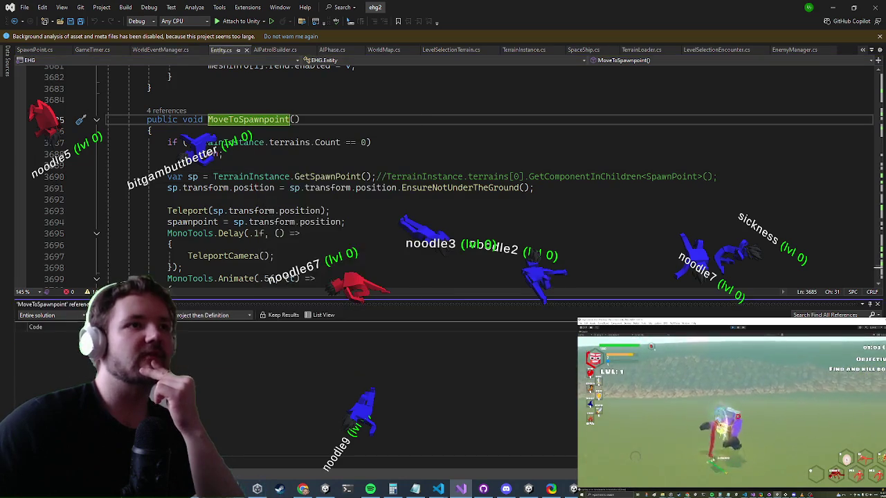
pyautogui.click(76, 372)
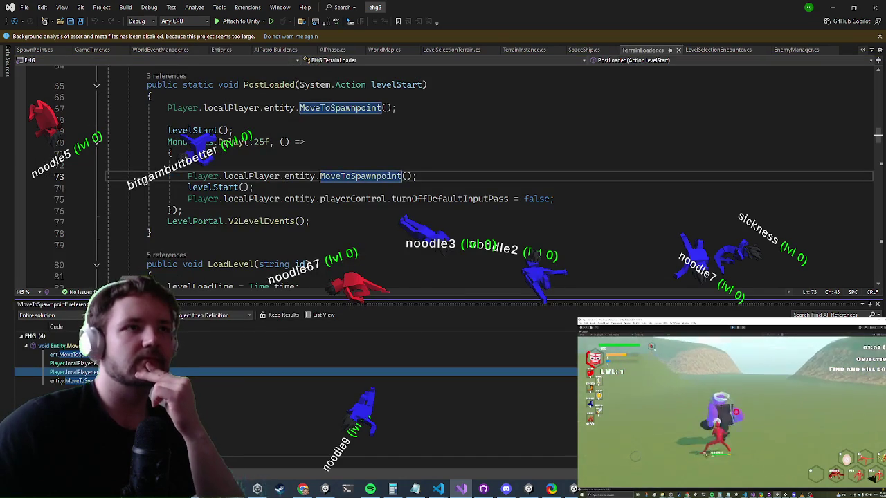
pyautogui.press('Down')
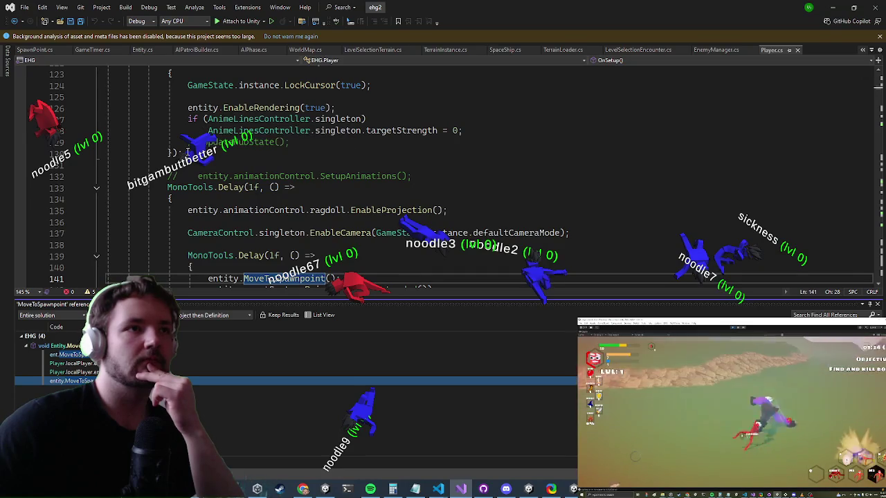
pyautogui.scroll(-3, 145, 141)
pyautogui.scroll(3, 153, 144)
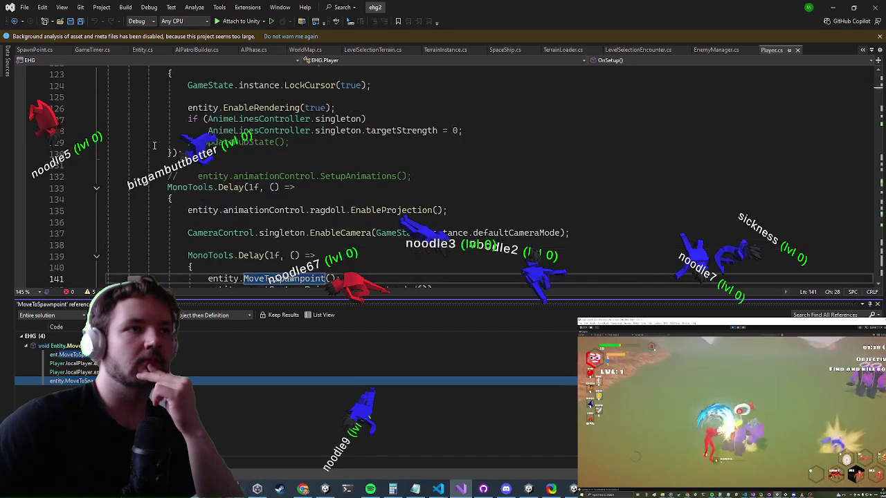
pyautogui.click(272, 203)
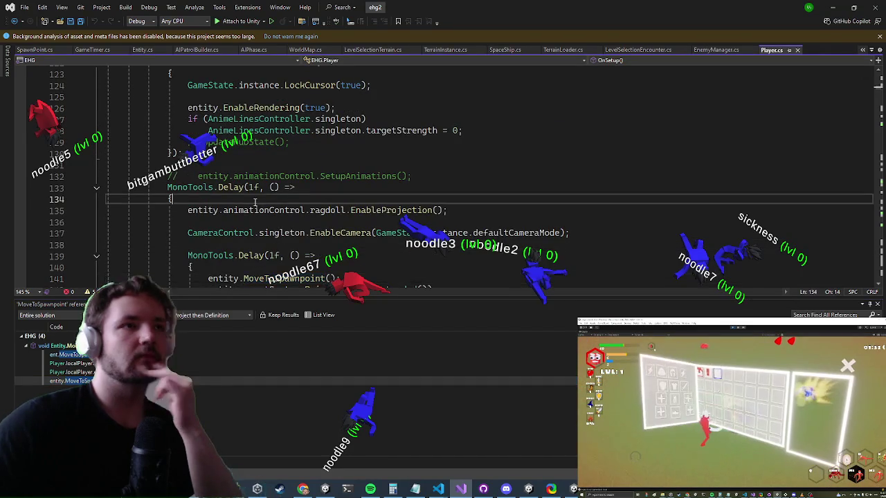
# Add 'if (!entity) return;' and 'if (entity.isDisposed) return;' guards to the first delayed callback
pyautogui.press('Return')
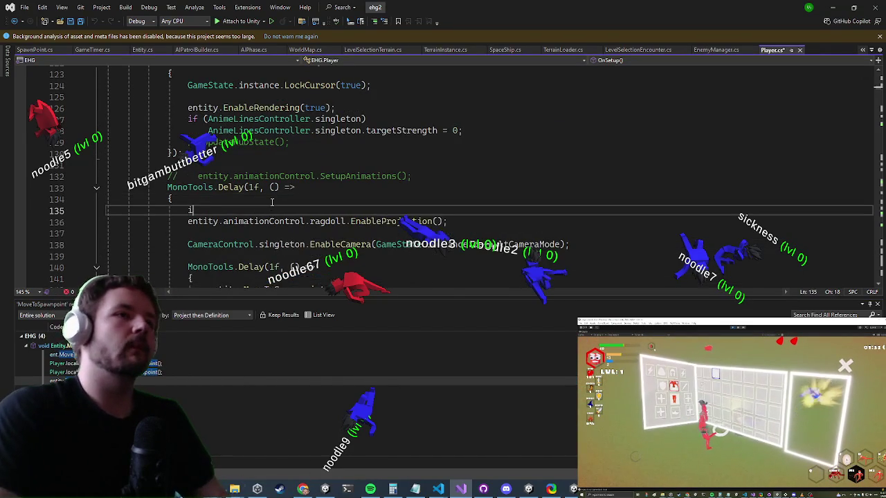
pyautogui.write('if(entity.dispo')
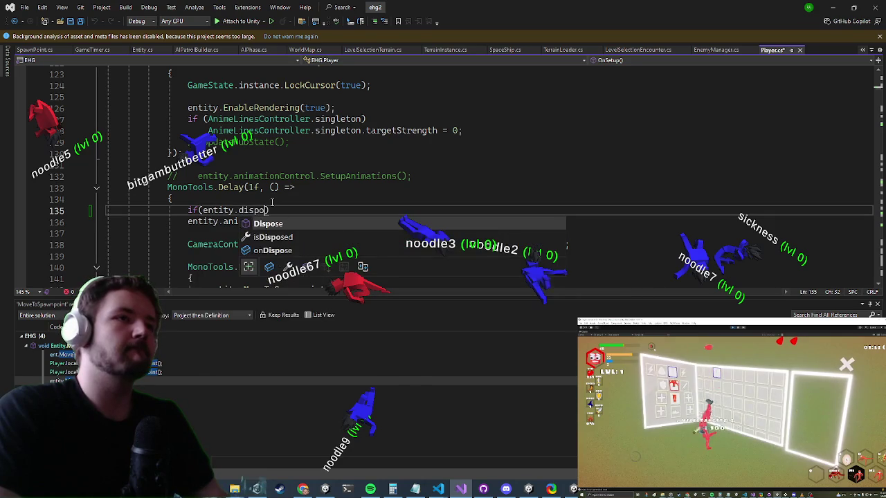
pyautogui.press('Down')
pyautogui.press('Tab')
pyautogui.press('End')
pyautogui.press('Return')
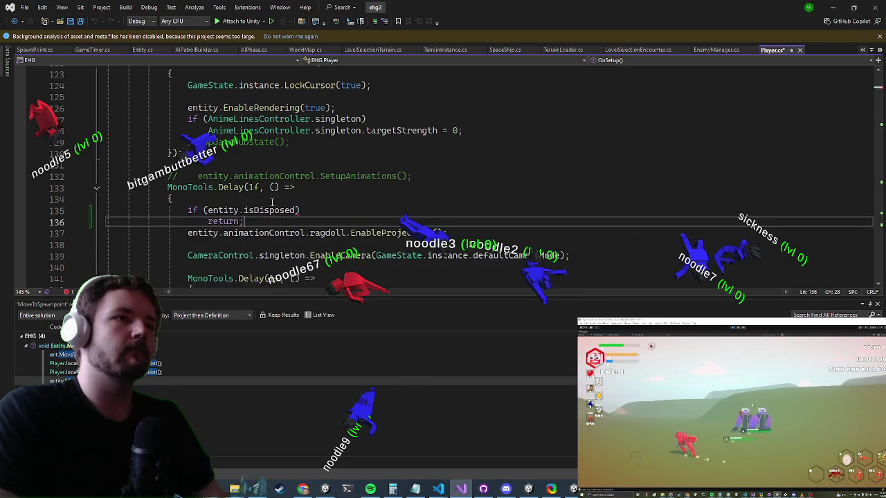
pyautogui.write('return;')
pyautogui.click(272, 202)
pyautogui.press('Return')
pyautogui.write('if(!entity)')
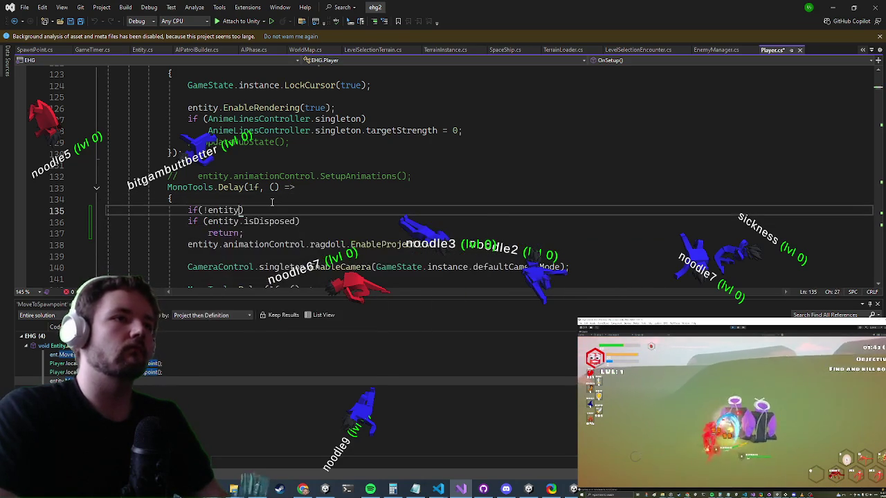
pyautogui.press('Return')
pyautogui.press('Down')
pyautogui.press('Down')
pyautogui.press('Down')
pyautogui.press('Home')
pyautogui.press('Return')
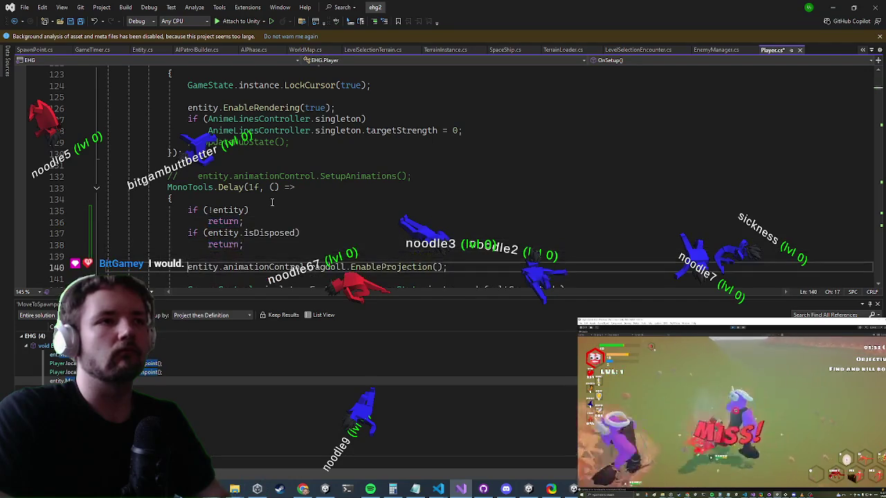
# Copy both guard checks into the nested MonoTools.Delay callback before MoveToSpawnpoint()
pyautogui.scroll(-3, 272, 202)
pyautogui.press('Up')
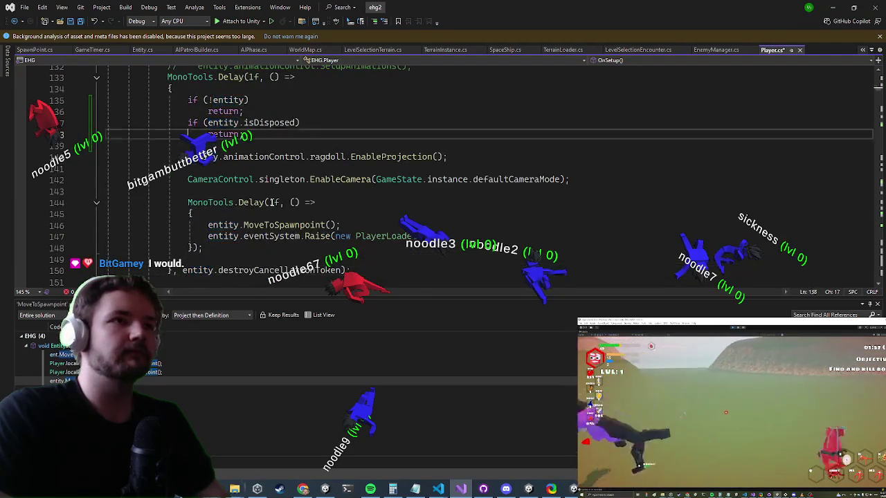
pyautogui.scroll(1, 272, 203)
pyautogui.press('Down')
pyautogui.press('Down')
pyautogui.press('Down')
pyautogui.press('Up')
pyautogui.press('Up')
pyautogui.press('Up')
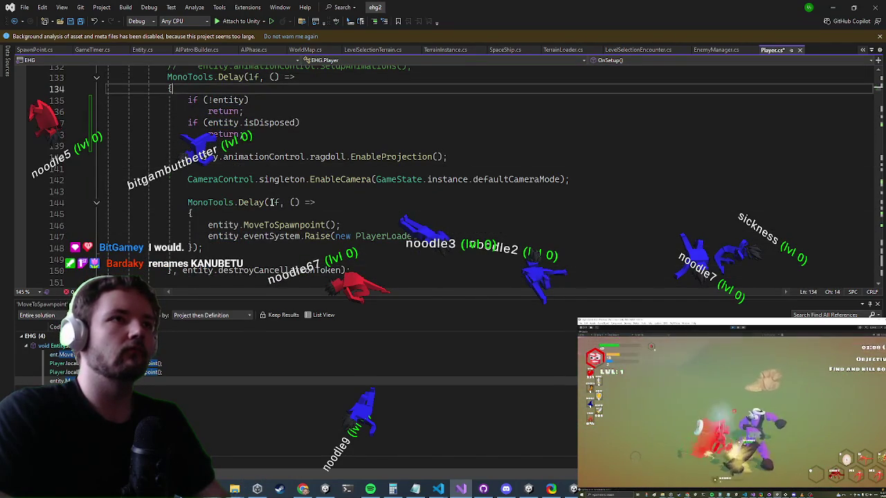
pyautogui.press('Down')
pyautogui.press('Down')
pyautogui.press('Down')
pyautogui.hotkey('shift', 'Up')
pyautogui.hotkey('shift', 'Up')
pyautogui.hotkey('shift', 'Up')
pyautogui.hotkey('shift', 'Home')
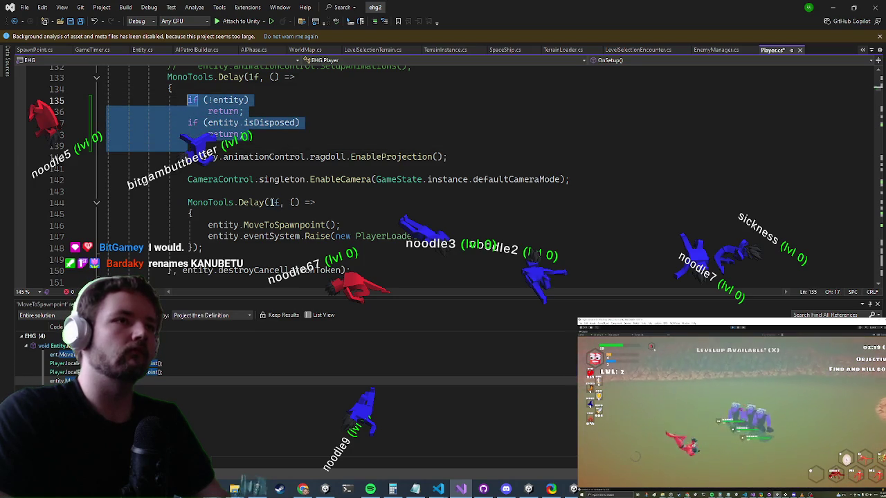
pyautogui.hotkey('ctrl', 'c')
pyautogui.press('Down')
pyautogui.press('Down')
pyautogui.press('Down')
pyautogui.hotkey('ctrl', 'v')
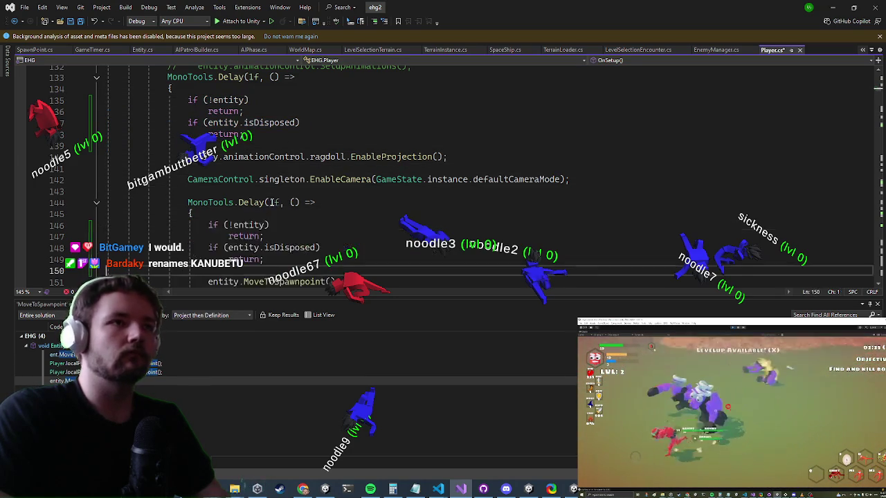
pyautogui.press('Up')
pyautogui.press('Up')
pyautogui.press('Up')
pyautogui.press('Down')
pyautogui.press('Down')
pyautogui.press('Down')
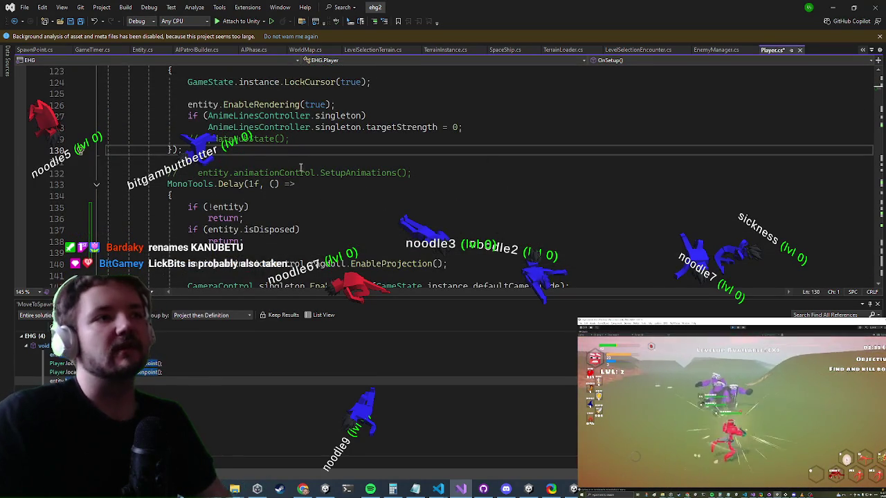
# Change the first spawn delay from 1f to .1f
pyautogui.scroll(-2, 266, 124)
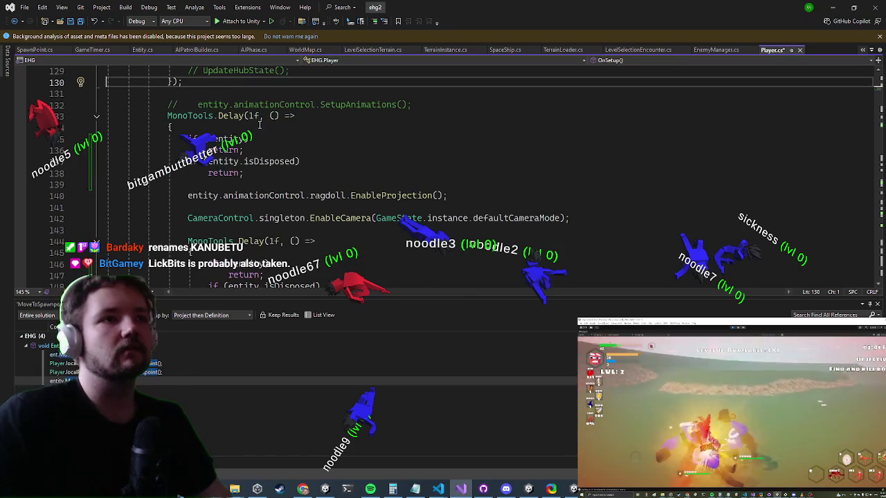
pyautogui.click(255, 115)
pyautogui.write('.')
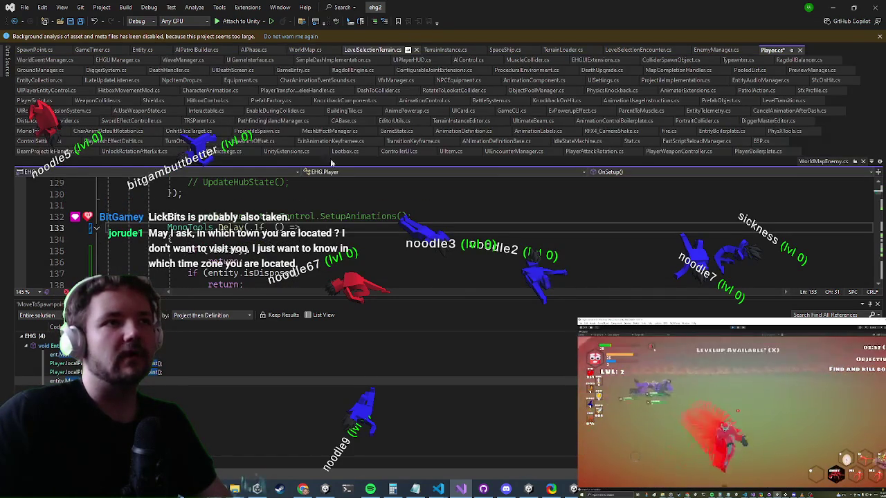
pyautogui.press('Down')
pyautogui.press('Down')
pyautogui.press('Down')
pyautogui.scroll(-1, 316, 198)
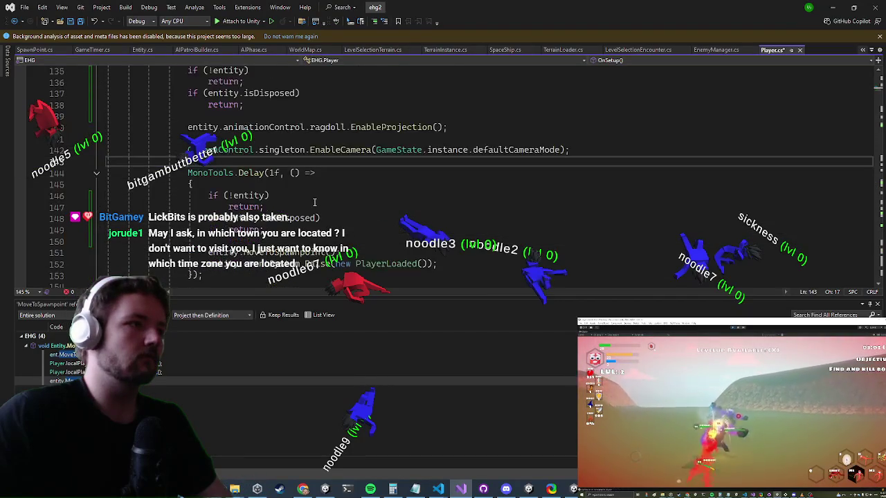
pyautogui.scroll(-1, 344, 178)
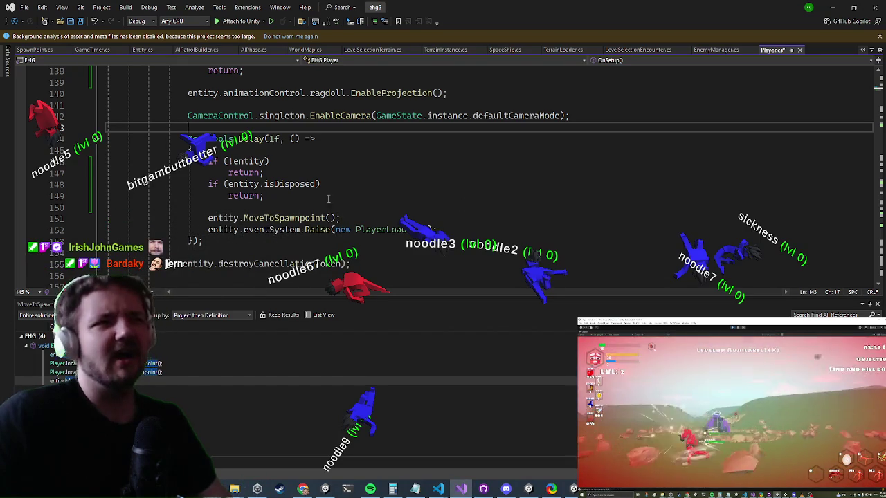
# Change the second spawn delay from 1f to .25f and save Player.cs
pyautogui.click(274, 138)
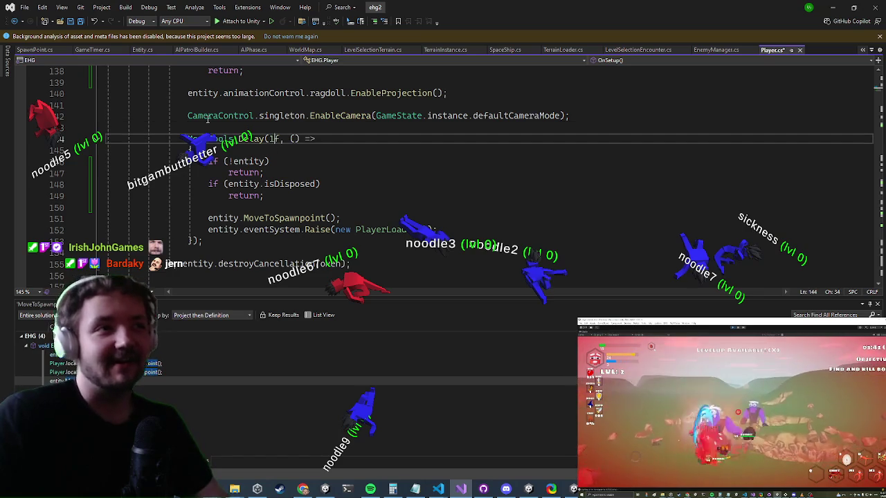
pyautogui.press('BackSpace')
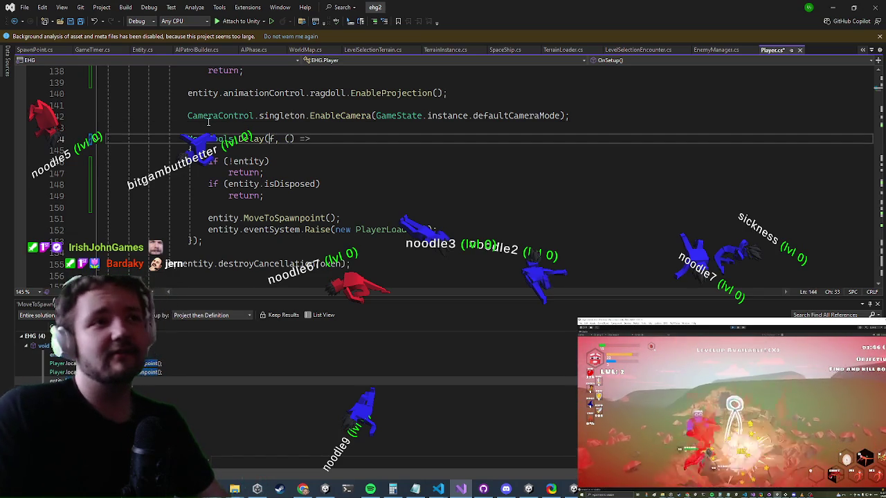
pyautogui.write('.25')
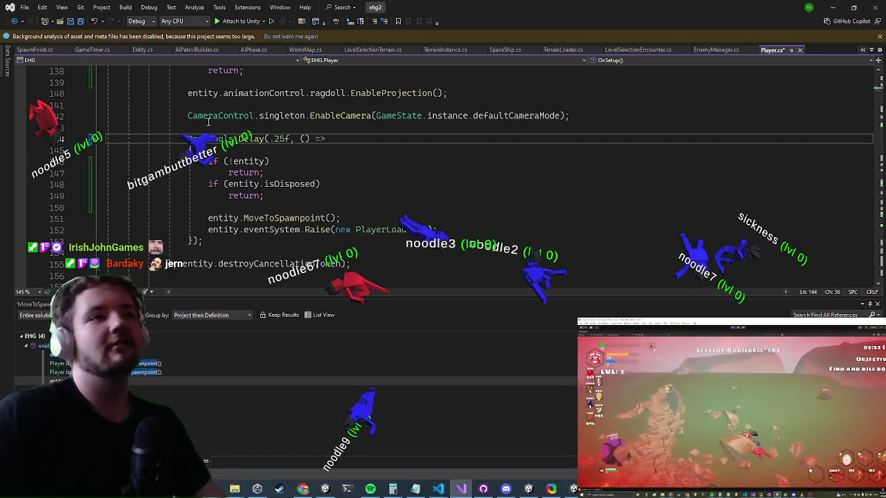
pyautogui.press('Down')
pyautogui.press('Down')
pyautogui.hotkey('ctrl', 's')
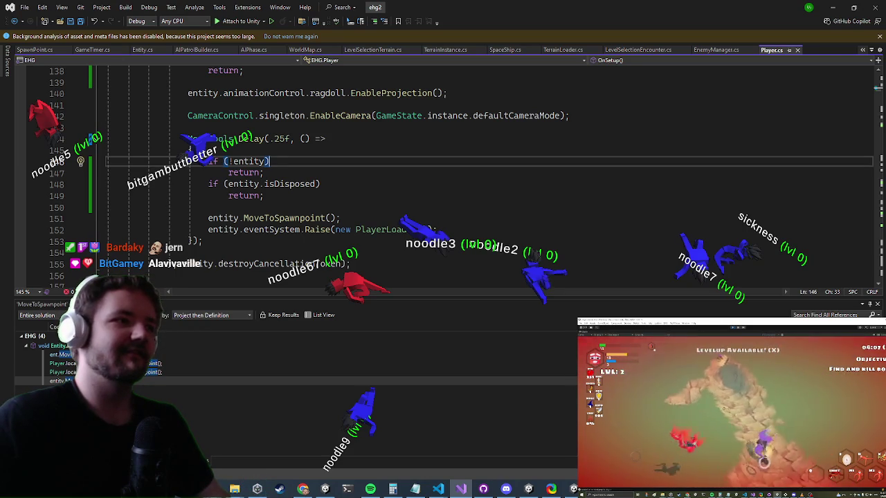
# Minimize Visual Studio and exit Unity's play mode with Ctrl+P
pyautogui.click(832, 6)
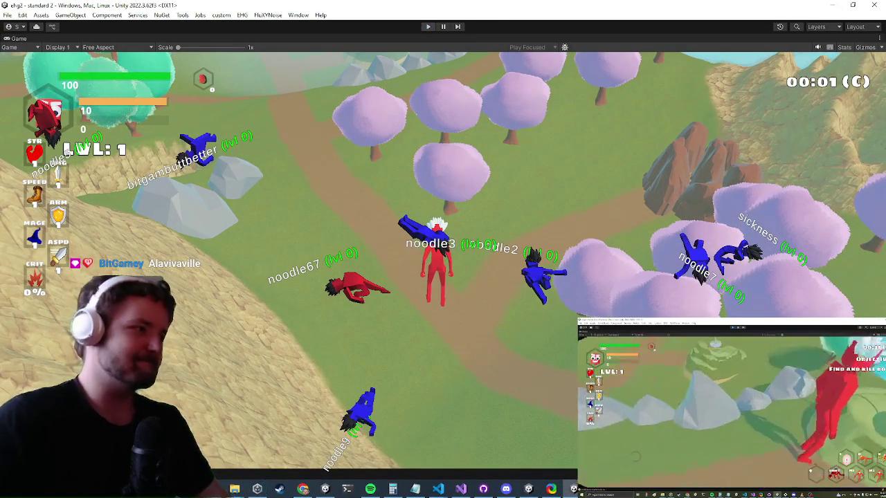
pyautogui.hotkey('ctrl', 'p')
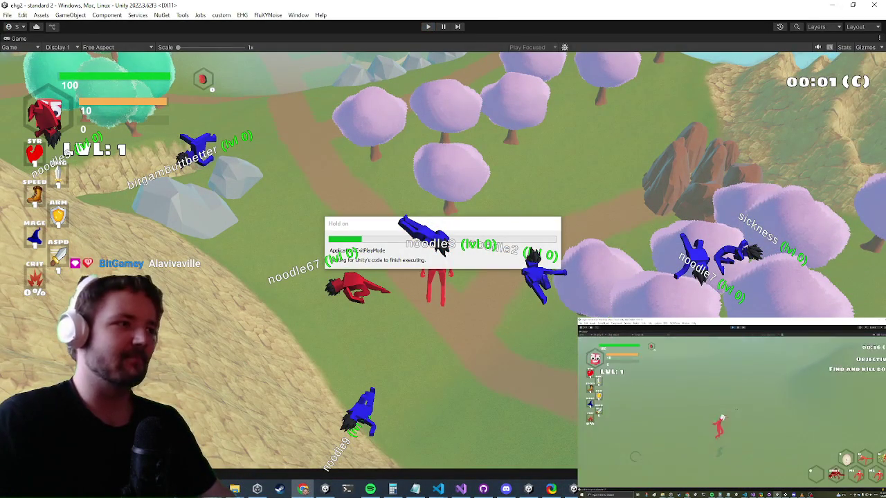
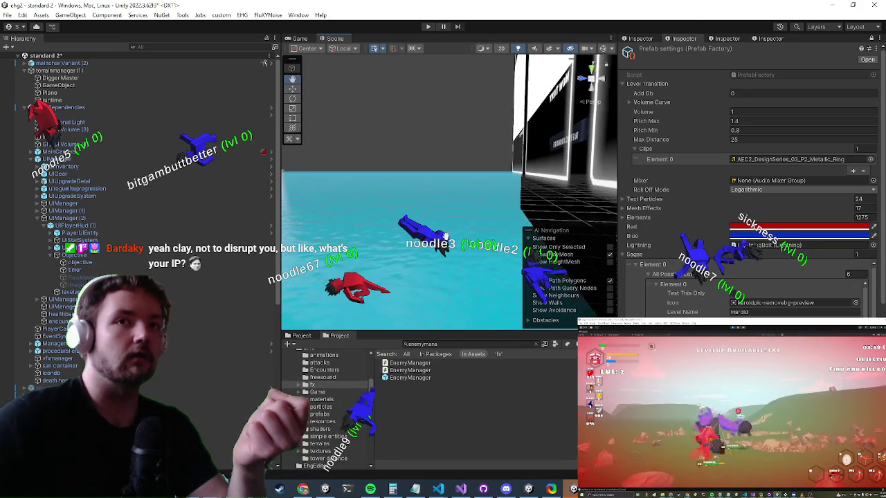
# Press Play to run the game, loading a level around a circular objective zone
pyautogui.click(429, 27)
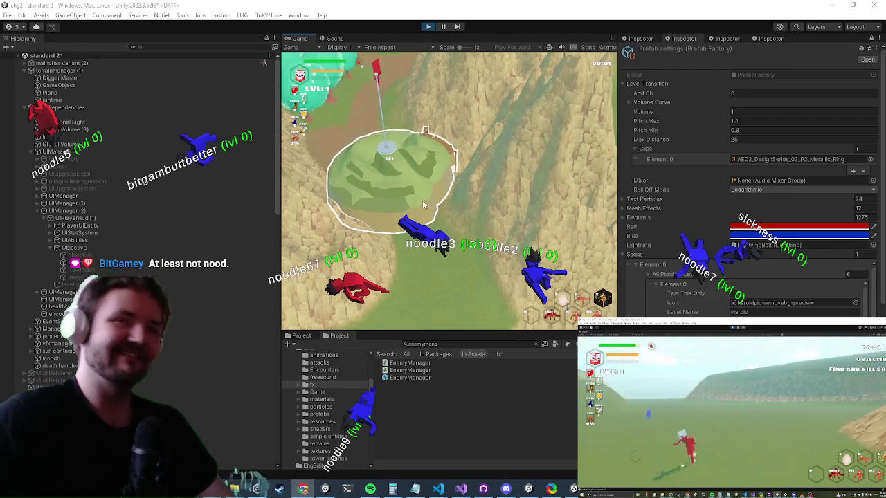
# Maximize the Game view with Shift+Space, then bring Player.cs forward in Visual Studio
pyautogui.hotkey('shift', 'space')
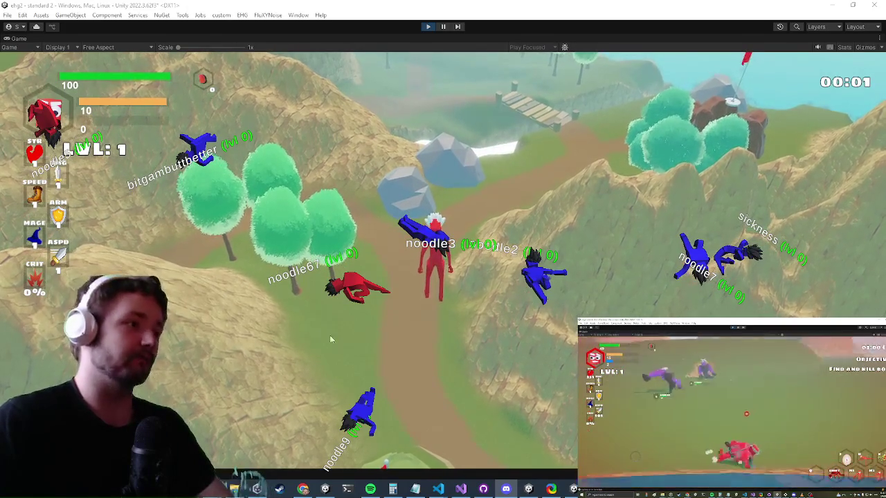
pyautogui.click(468, 491)
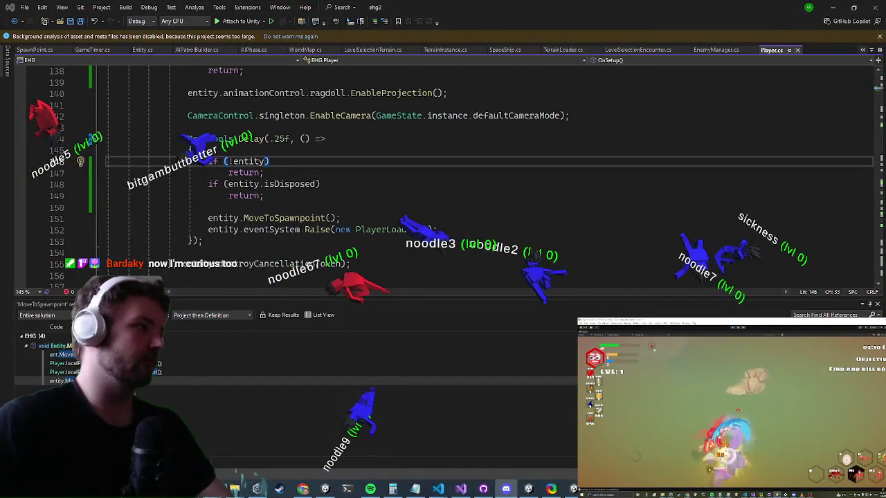
# Change the line 133 spawn delay in Player.cs from Delay(1f) to Delay(.5f)
pyautogui.scroll(5, 265, 173)
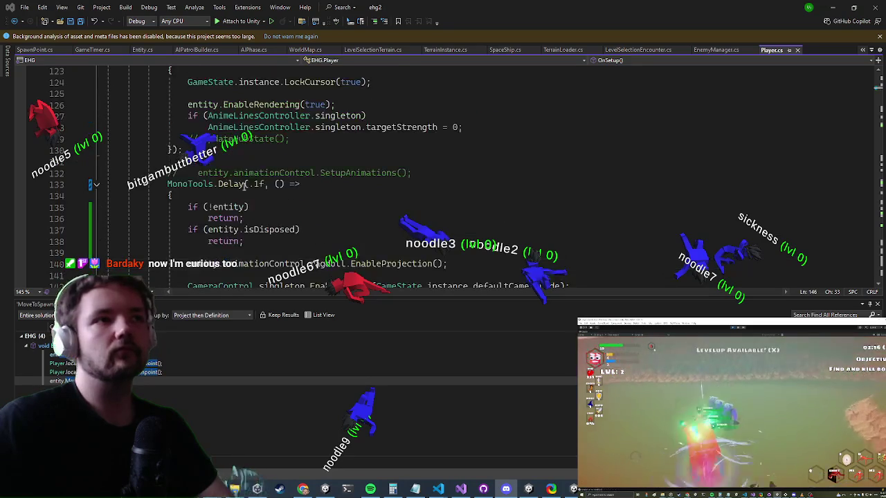
pyautogui.click(251, 183)
pyautogui.press('Delete')
pyautogui.write('.5')
# Set the line 144 delay from .25f to .5f and minimize Visual Studio
pyautogui.press('Down')
pyautogui.press('Down')
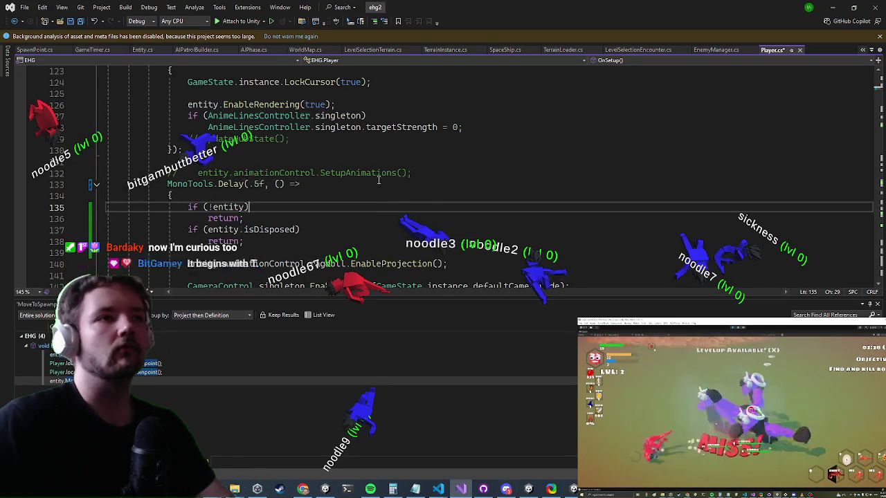
pyautogui.scroll(-2, 379, 181)
pyautogui.click(379, 173)
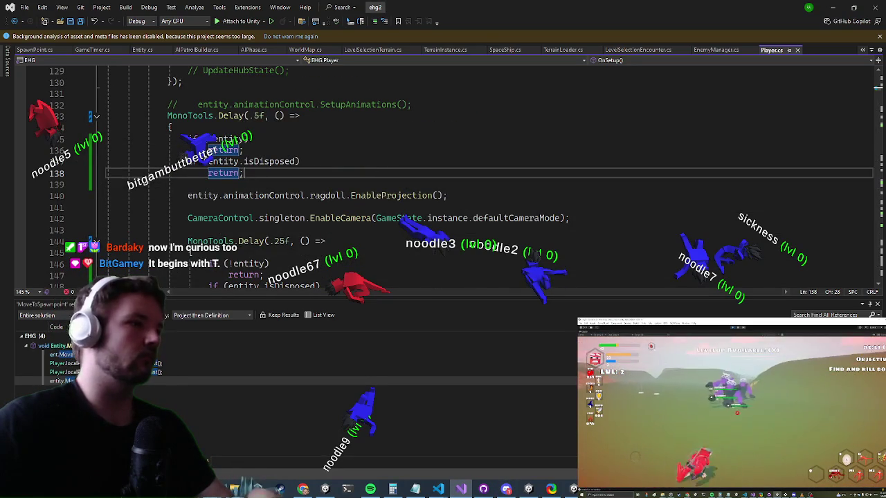
pyautogui.click(283, 241)
pyautogui.press('BackSpace')
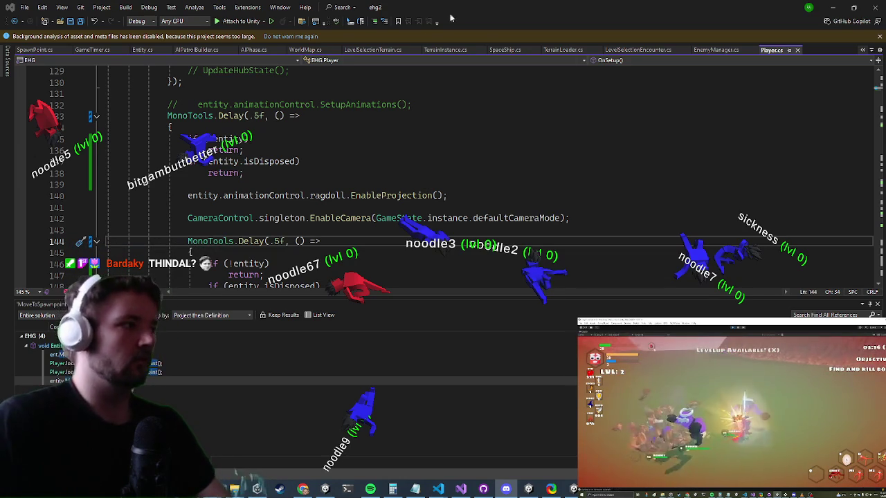
pyautogui.click(816, 6)
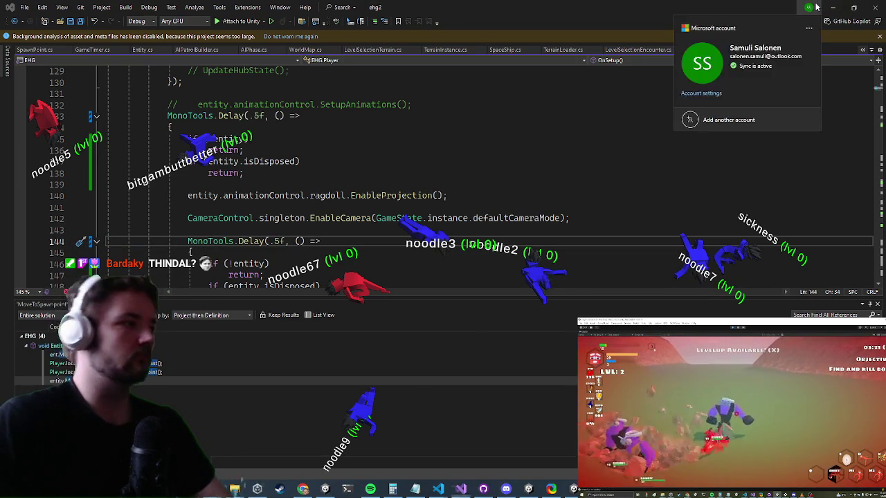
pyautogui.click(833, 7)
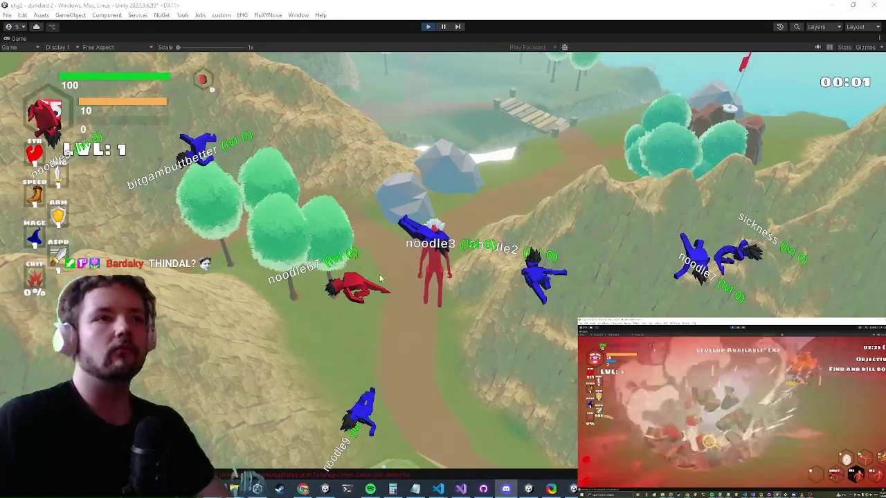
# Stop play mode with Ctrl+P so Unity recompiles the .5f delays, then return to Visual Studio
pyautogui.click(382, 316)
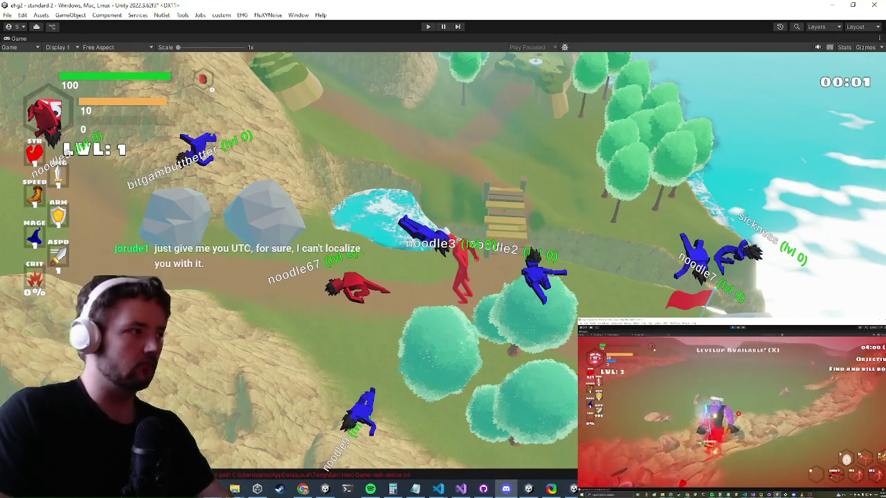
pyautogui.hotkey('ctrl', 'p')
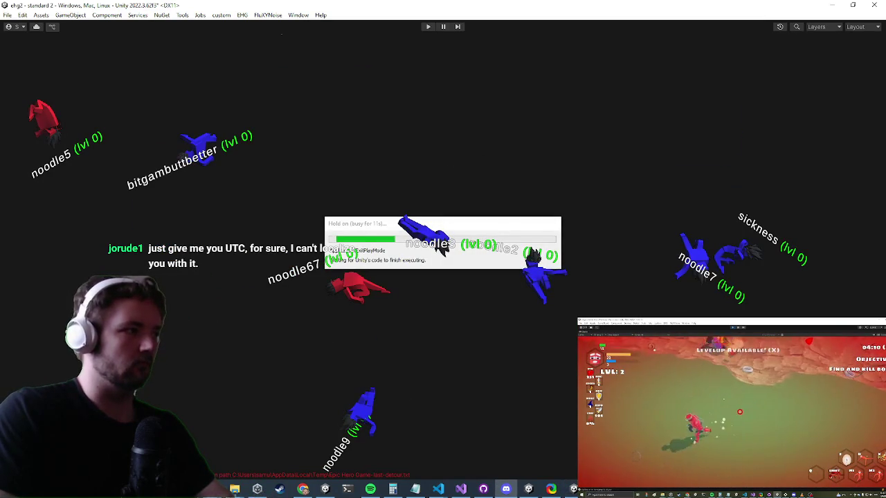
pyautogui.press('super')
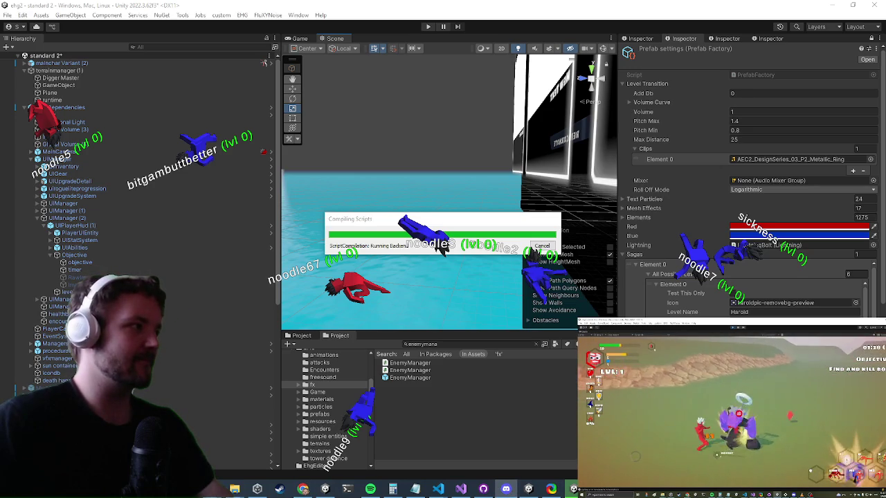
pyautogui.hotkey('alt', 'Tab')
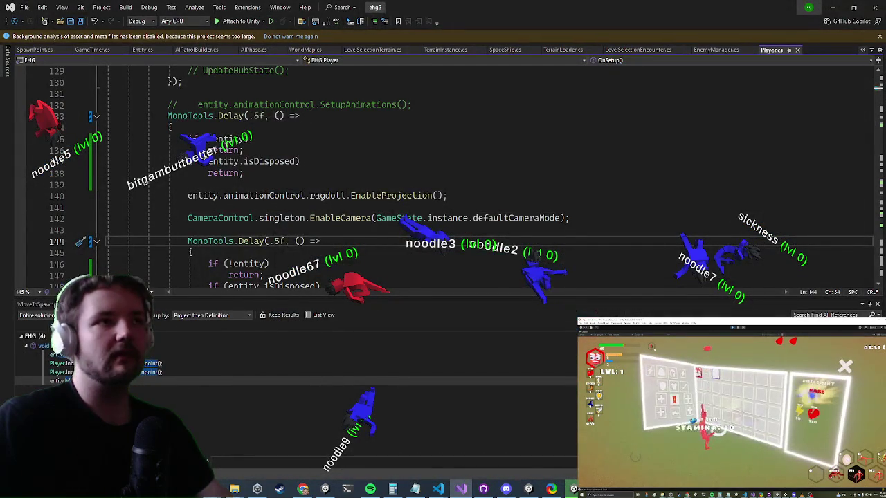
# Scroll through the OnSetup code in Player.cs, then switch back to Unity
pyautogui.scroll(1, 210, 124)
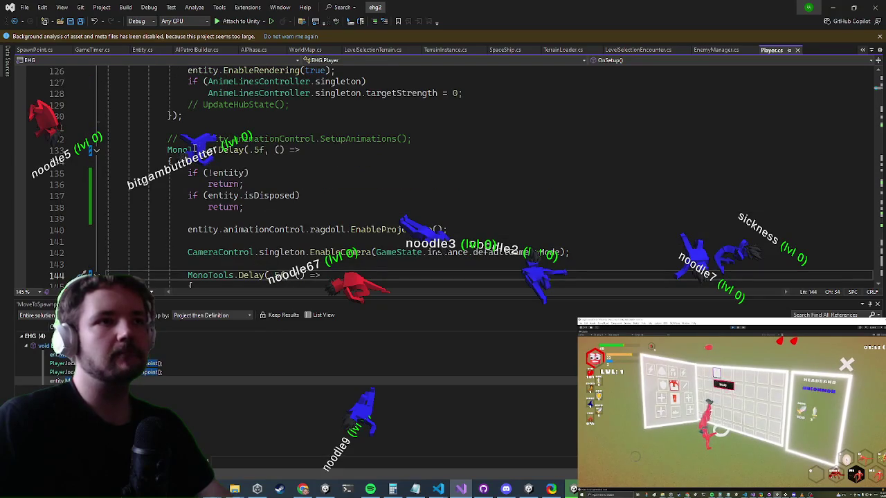
pyautogui.scroll(-4, 201, 155)
pyautogui.scroll(-1, 220, 185)
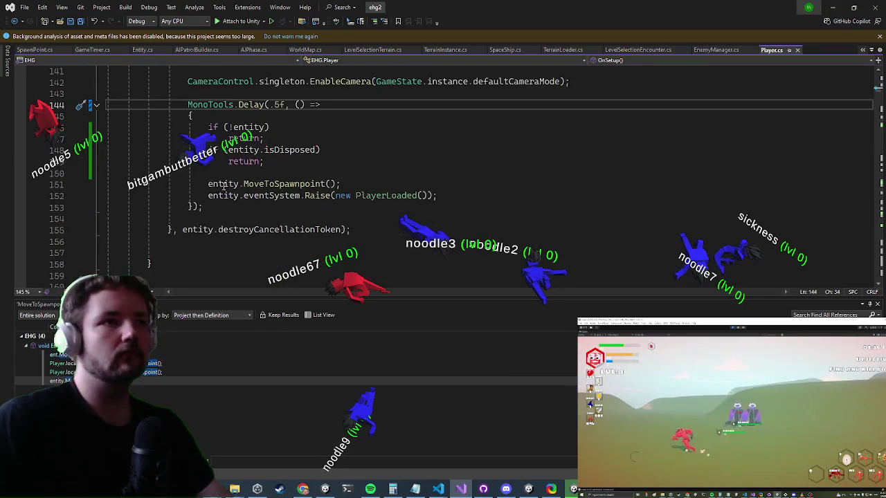
pyautogui.scroll(19, 257, 192)
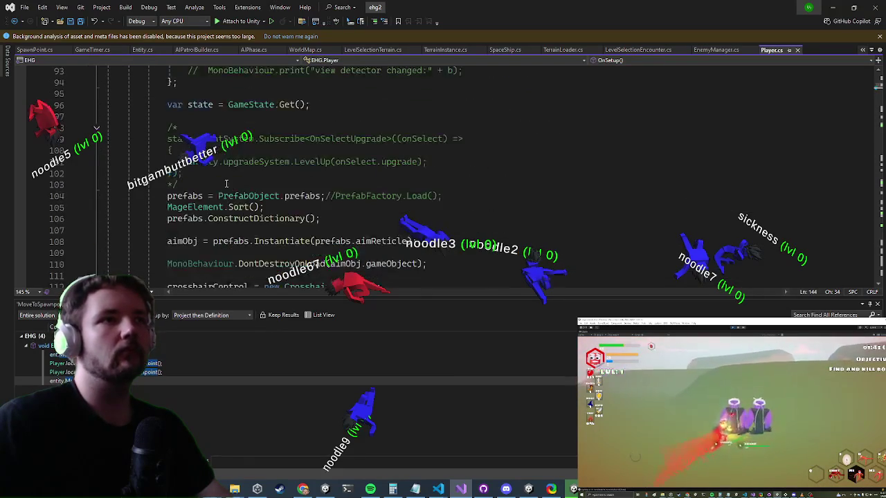
pyautogui.scroll(10, 229, 177)
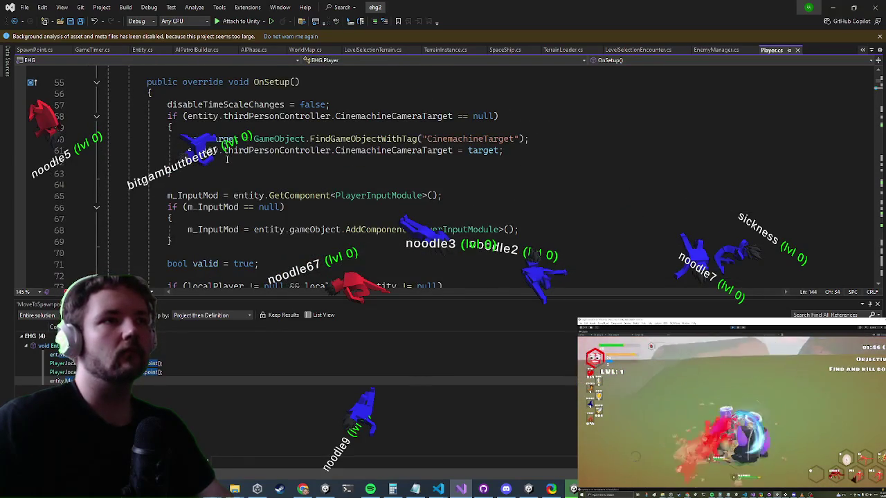
pyautogui.scroll(-20, 226, 159)
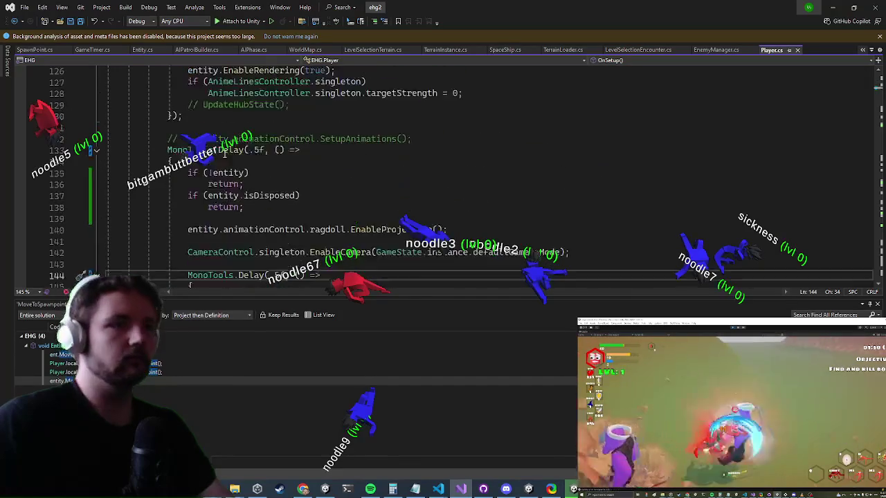
pyautogui.scroll(-3, 223, 154)
pyautogui.scroll(3, 223, 154)
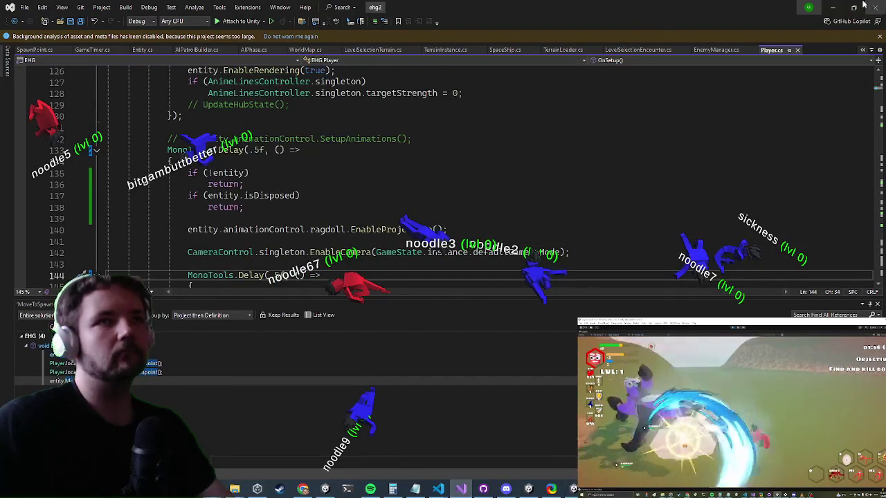
pyautogui.hotkey('alt', 'Tab')
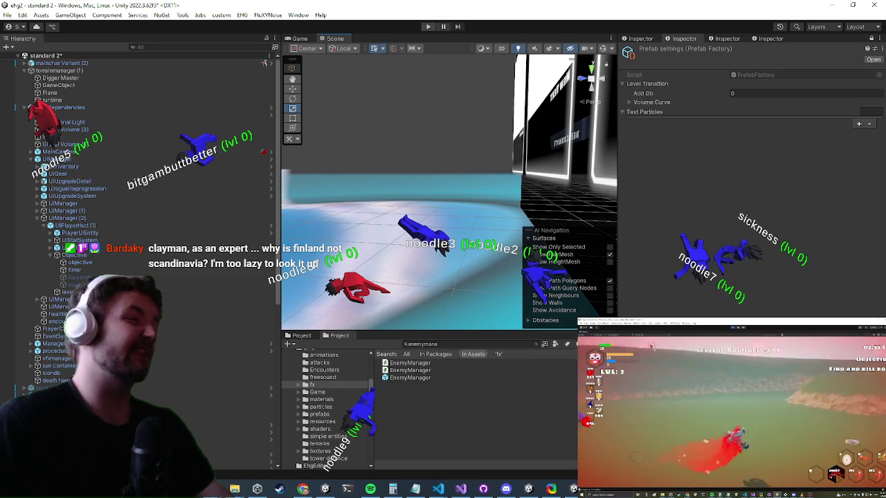
# Restart play mode with Ctrl+P, maximize the Game view, then switch to Visual Studio
pyautogui.hotkey('ctrl', 'p')
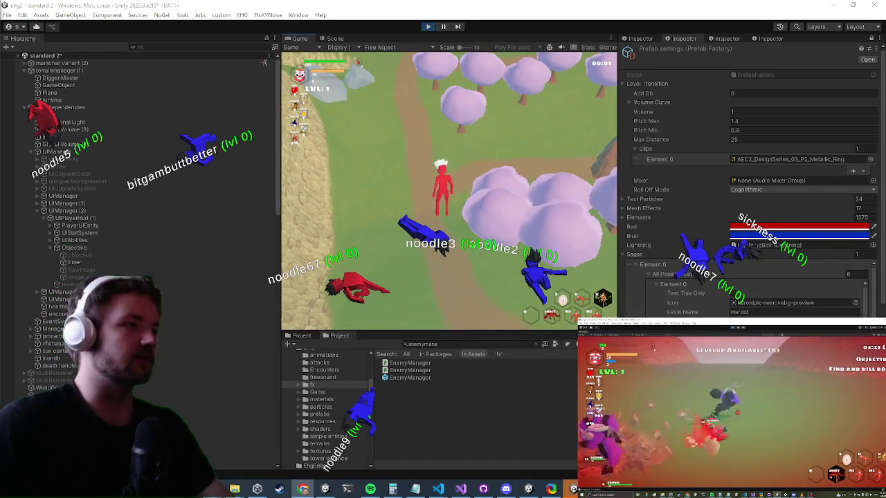
pyautogui.hotkey('shift', 'space')
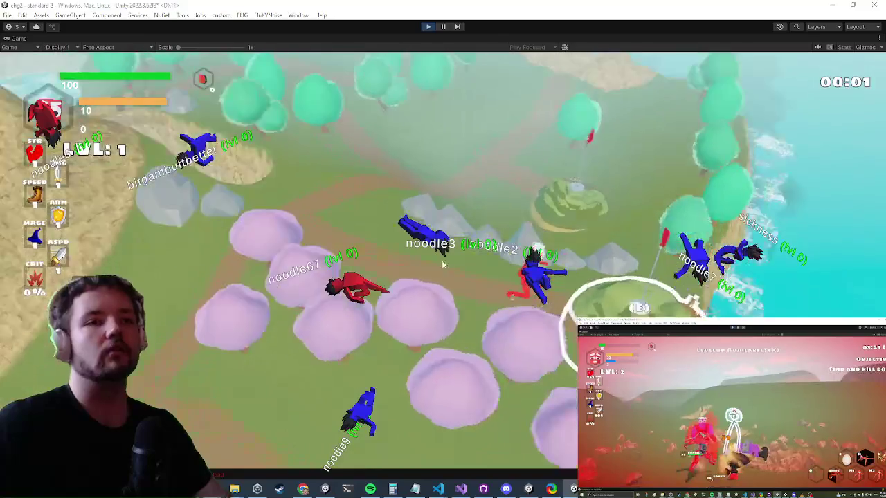
pyautogui.hotkey('alt', 'Tab')
pyautogui.hotkey('alt', 'Tab')
pyautogui.hotkey('alt', 'Tab')
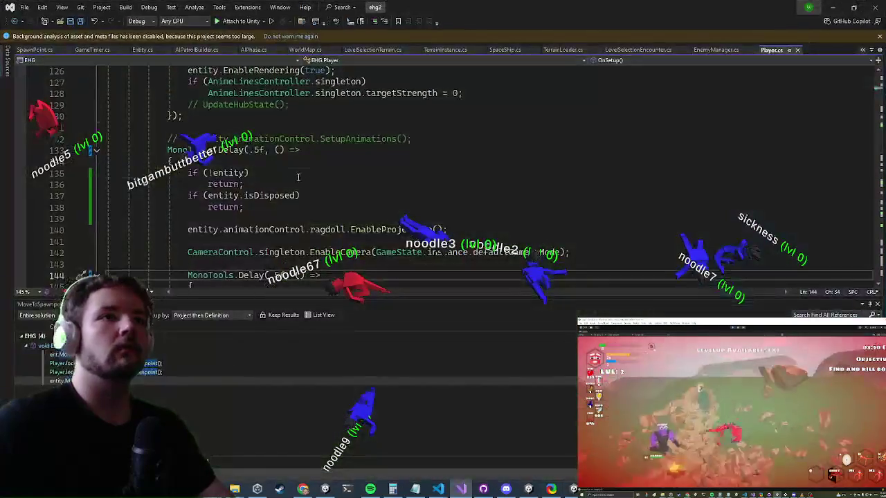
pyautogui.click(299, 177)
pyautogui.click(833, 5)
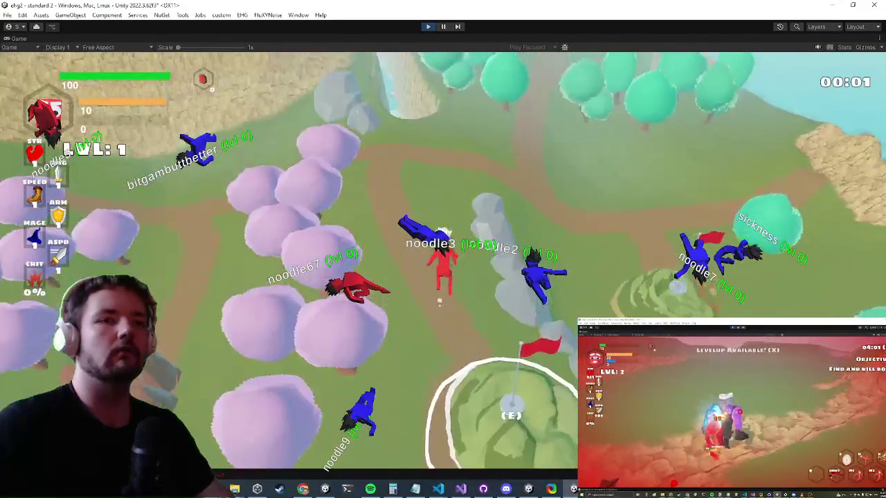
pyautogui.hotkey('alt', 'Tab')
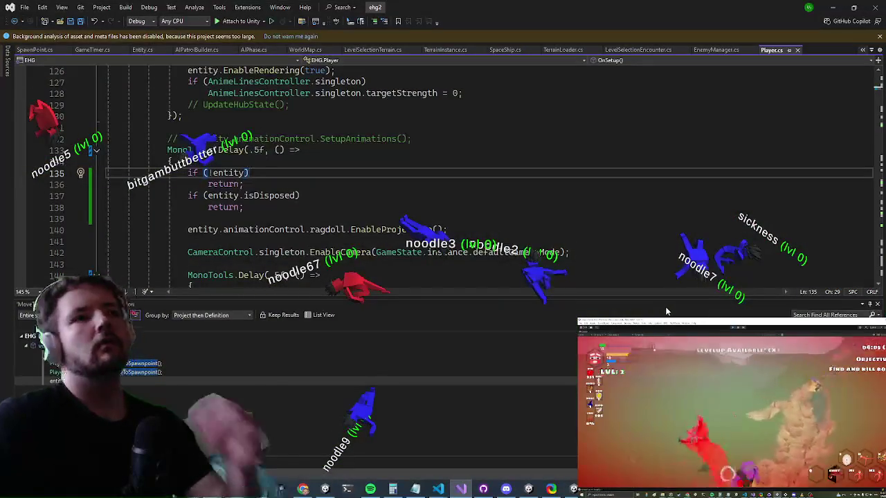
pyautogui.scroll(-2, 372, 260)
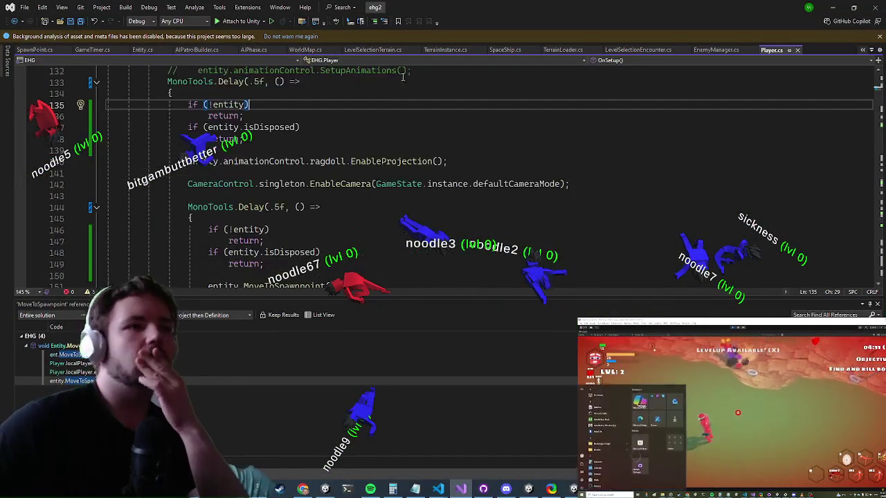
pyautogui.scroll(-2, 388, 102)
pyautogui.scroll(5, 378, 125)
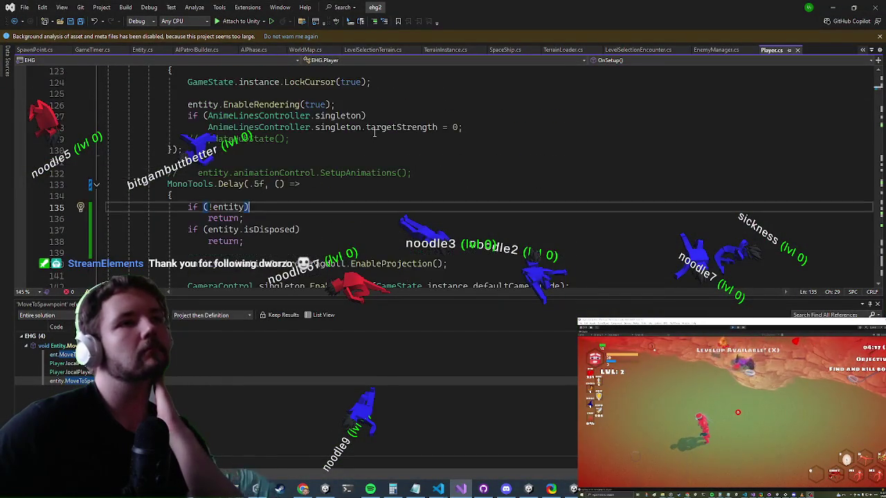
pyautogui.scroll(-3, 299, 161)
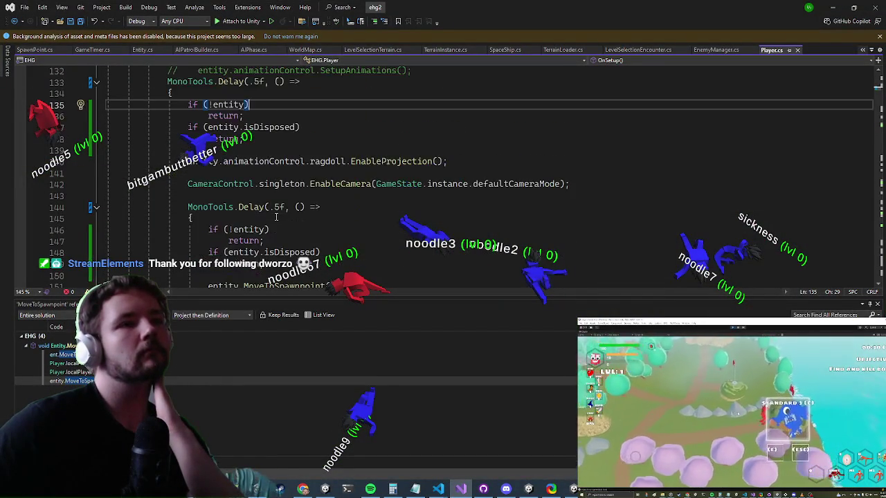
pyautogui.scroll(-3, 299, 161)
pyautogui.scroll(4, 298, 162)
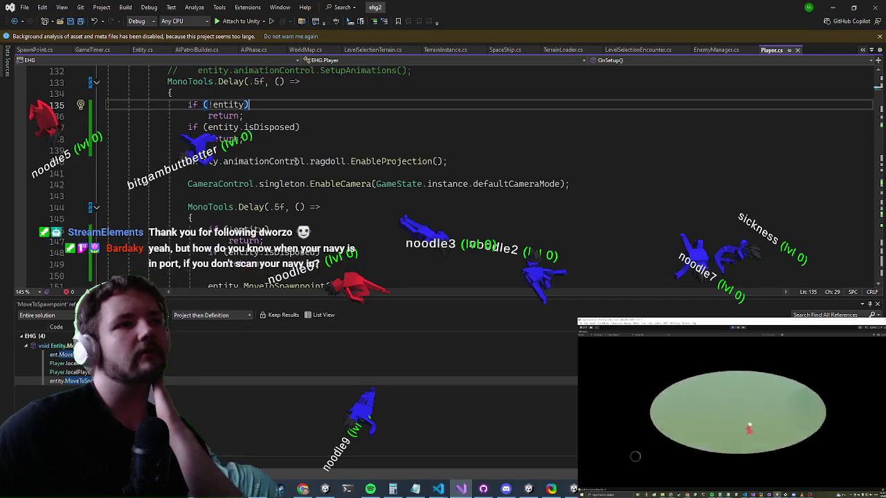
pyautogui.scroll(1, 297, 161)
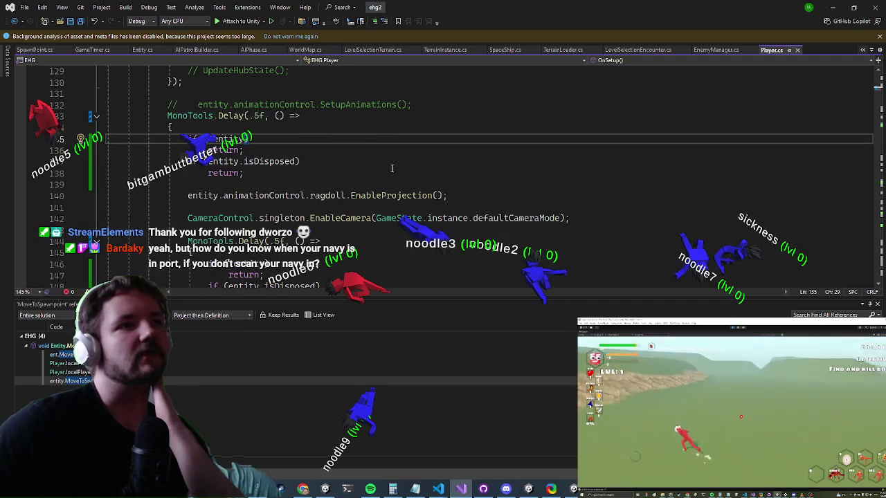
pyautogui.scroll(-2, 340, 183)
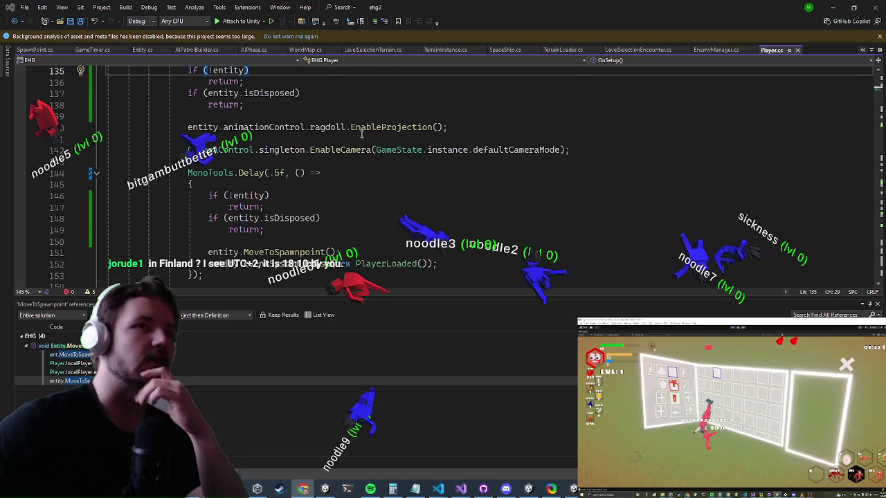
pyautogui.scroll(1, 362, 134)
pyautogui.scroll(-2, 332, 125)
pyautogui.scroll(4, 311, 118)
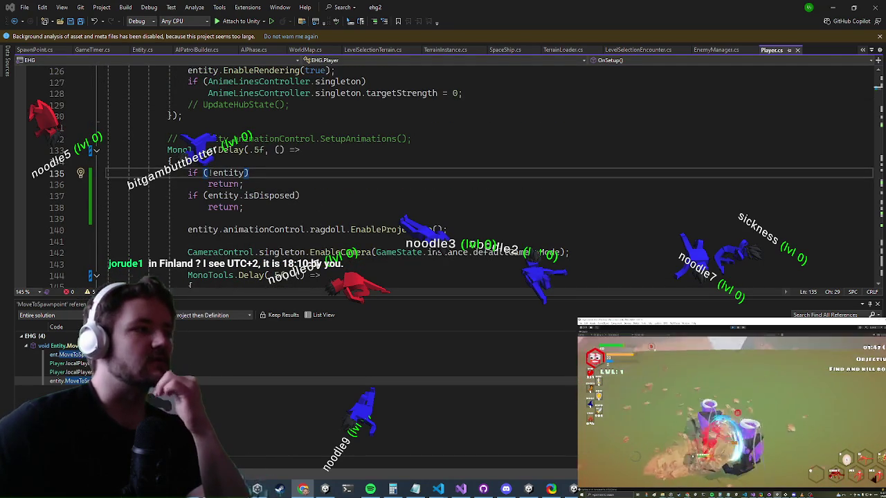
pyautogui.click(272, 195)
pyautogui.doubleClick(272, 196)
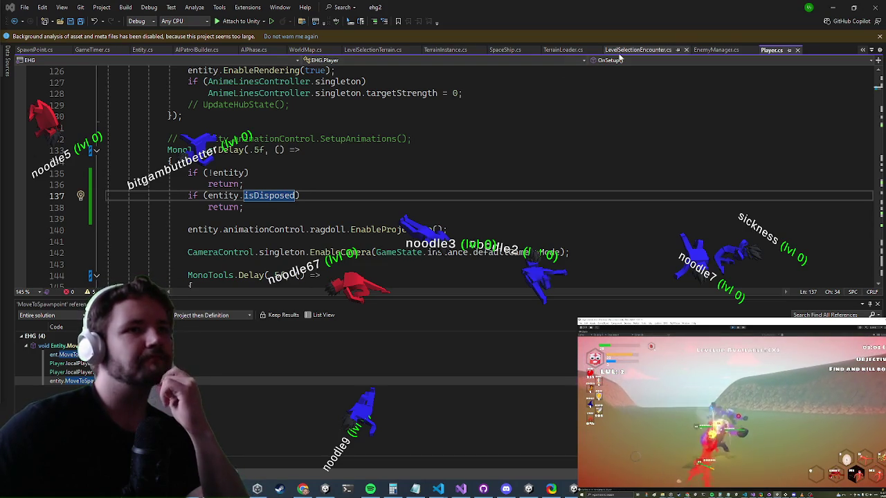
pyautogui.scroll(4, 440, 127)
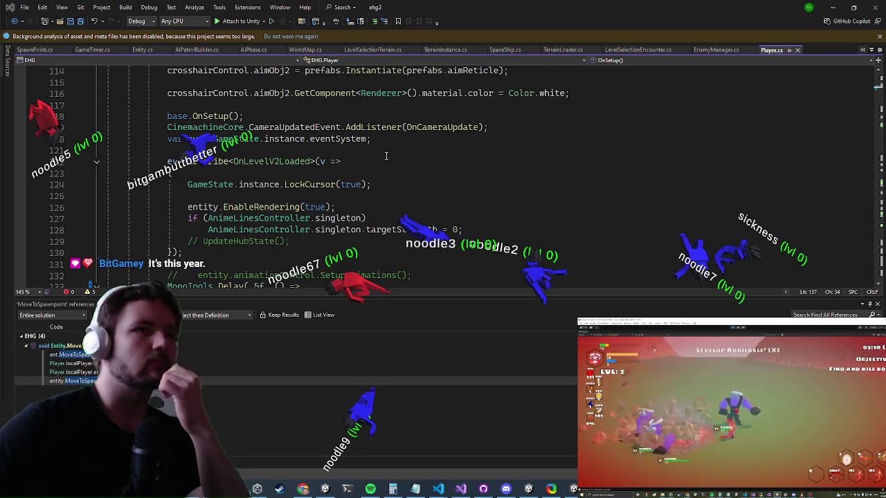
pyautogui.scroll(-5, 386, 156)
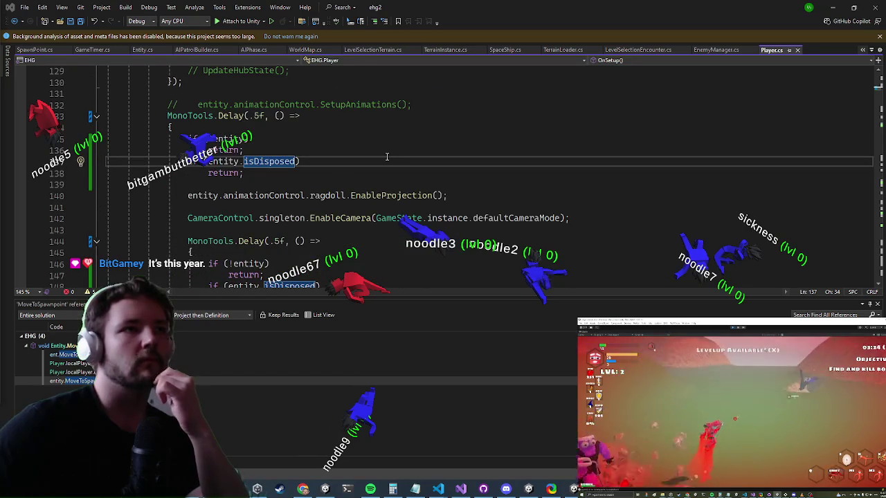
pyautogui.scroll(4, 264, 203)
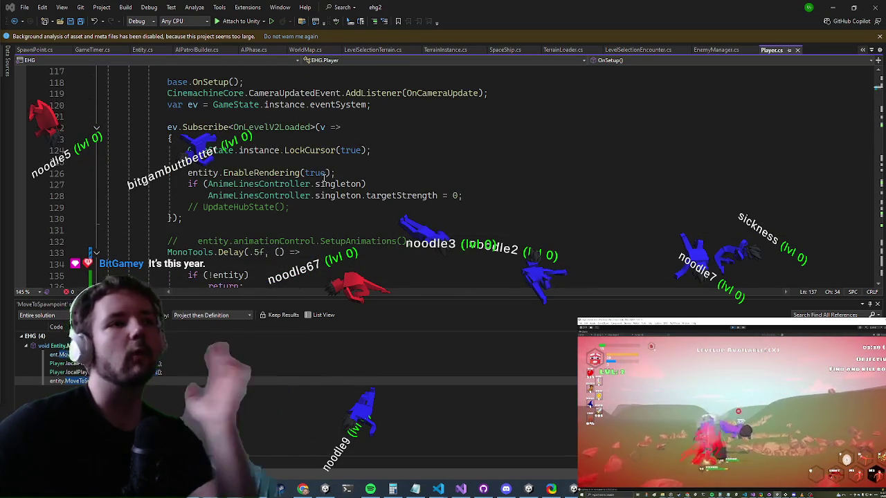
pyautogui.scroll(-4, 312, 177)
pyautogui.scroll(-4, 309, 191)
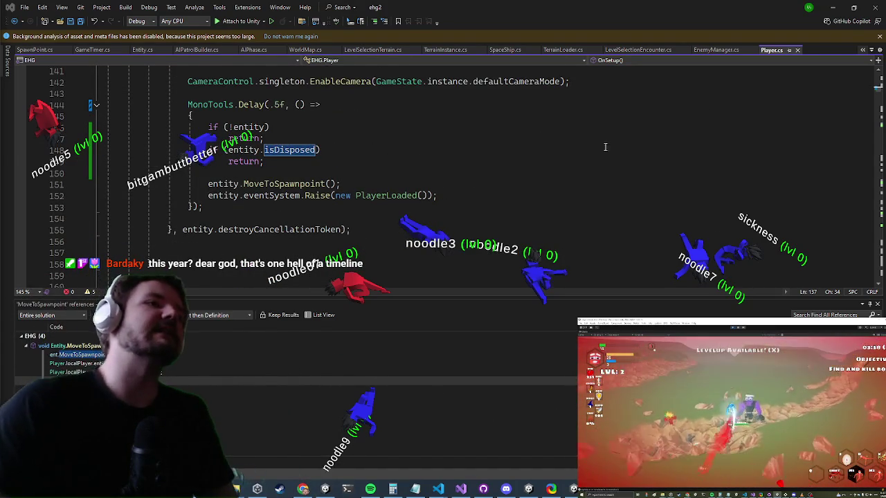
# Move the MoveToSpawnpoint and PlayerLoaded lines into OnLevelV2Loaded after the targetStrength line
pyautogui.moveTo(439, 196)
pyautogui.mouseDown()
pyautogui.moveTo(353, 230)
pyautogui.moveTo(189, 184)
pyautogui.moveTo(190, 123)
pyautogui.moveTo(205, 184)
pyautogui.mouseUp()
pyautogui.hotkey('ctrl', 'x')
pyautogui.scroll(8, 291, 176)
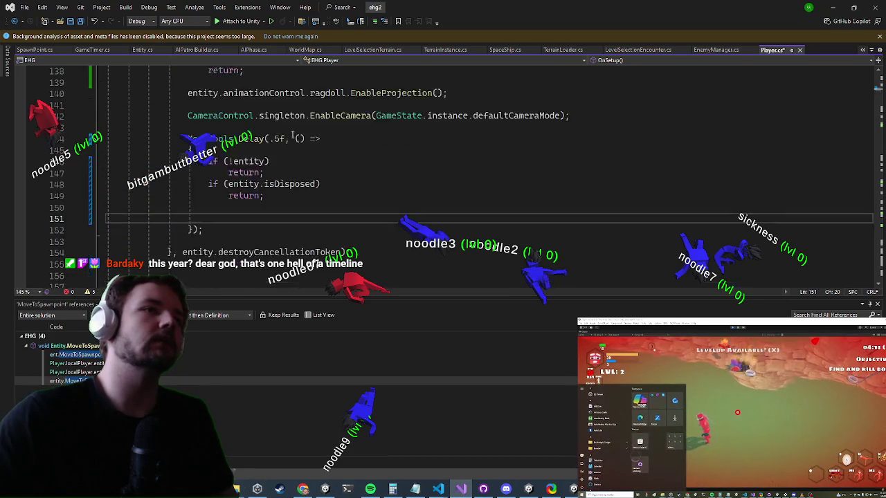
pyautogui.click(467, 194)
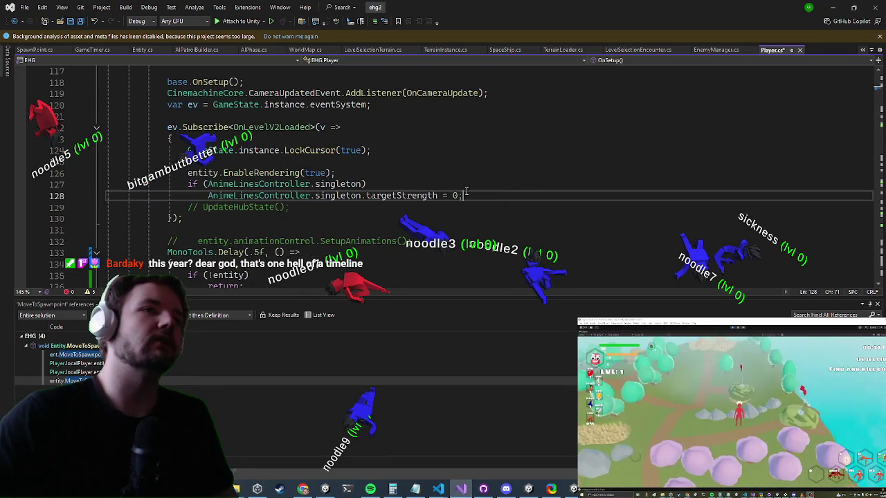
pyautogui.press('Return')
pyautogui.hotkey('ctrl', 'v')
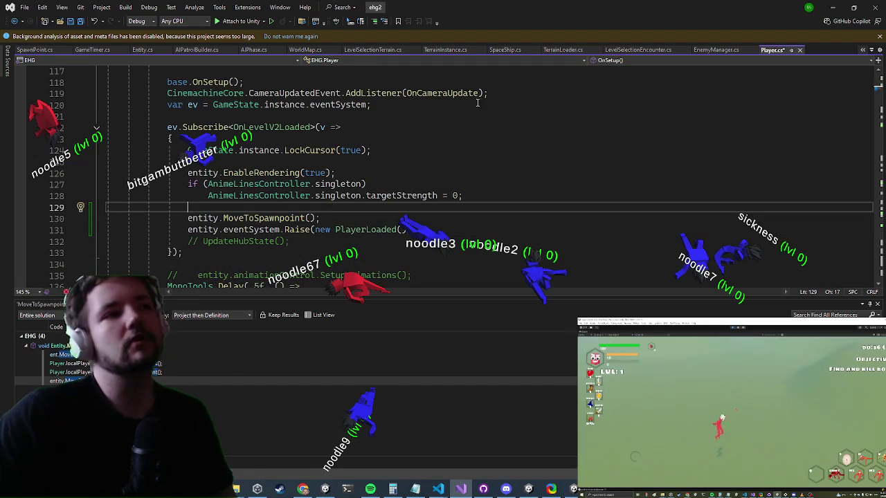
# Move the ragdoll EnableProjection and camera-enable lines into the handler, ahead of MoveToSpawnpoint
pyautogui.scroll(-1, 446, 144)
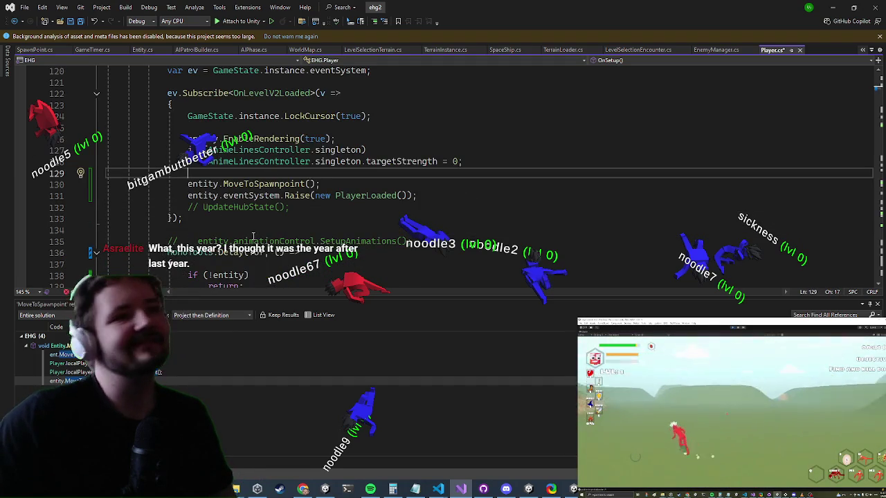
pyautogui.scroll(-5, 285, 227)
pyautogui.scroll(2, 271, 225)
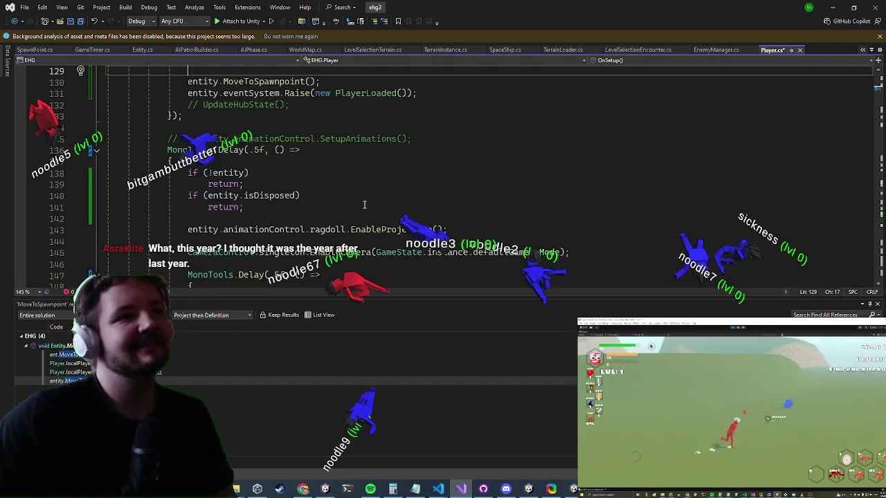
pyautogui.moveTo(569, 248)
pyautogui.mouseDown()
pyautogui.moveTo(173, 220)
pyautogui.moveTo(176, 235)
pyautogui.moveTo(176, 221)
pyautogui.mouseUp()
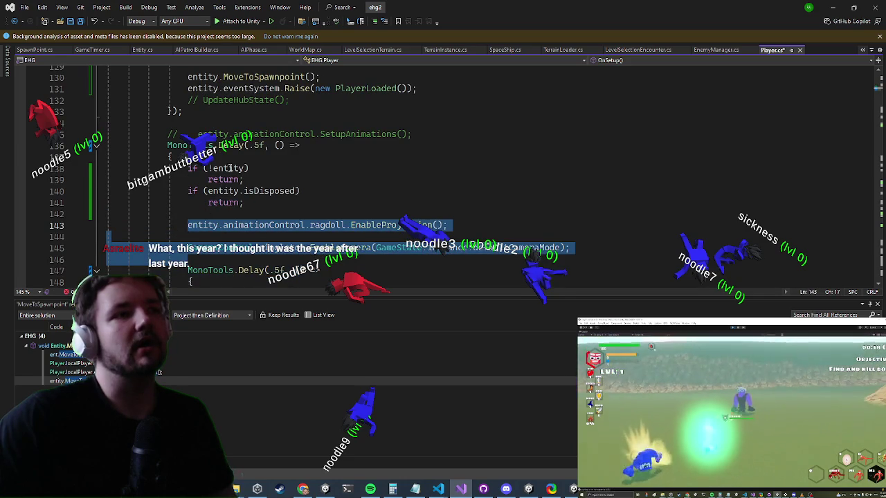
pyautogui.hotkey('ctrl', 'x')
pyautogui.scroll(4, 232, 196)
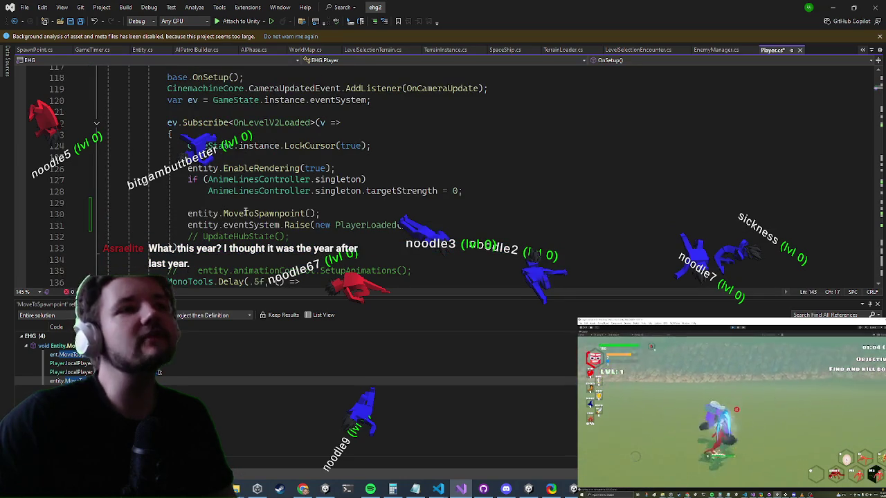
pyautogui.click(269, 203)
pyautogui.hotkey('ctrl', 'v')
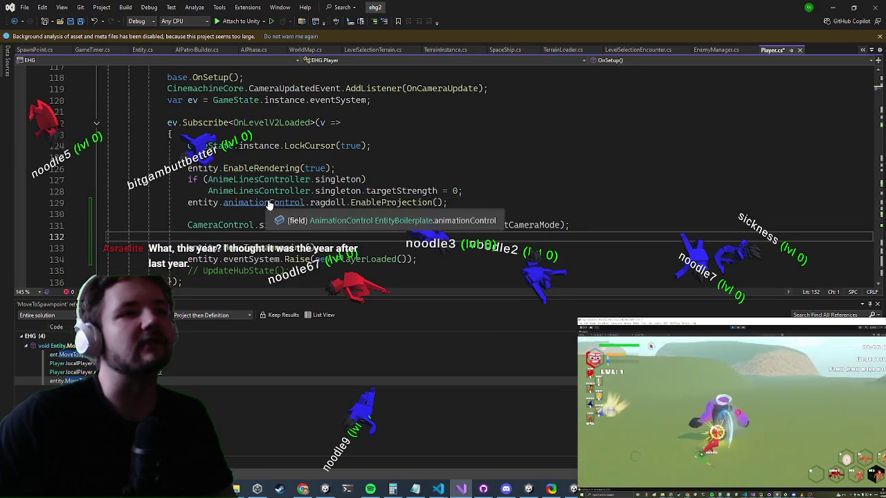
pyautogui.click(833, 7)
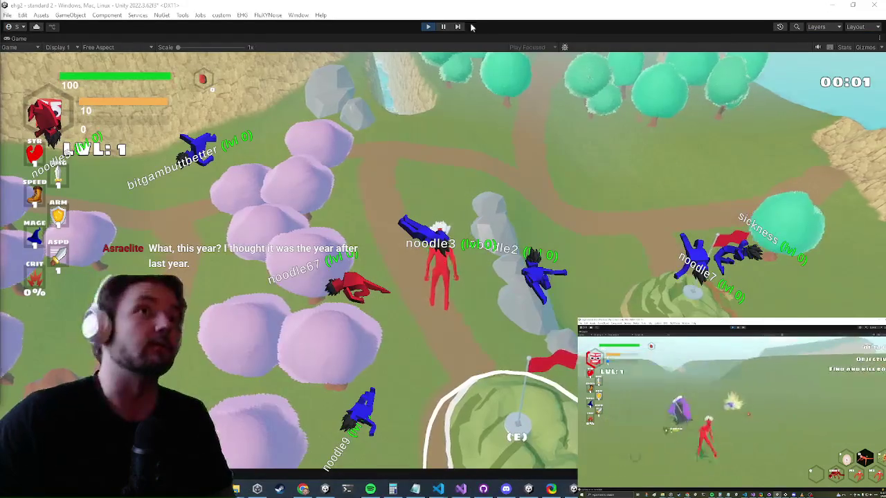
# Stop play mode, start a fresh run at 00:01, and bring Visual Studio back to Player.cs
pyautogui.click(428, 26)
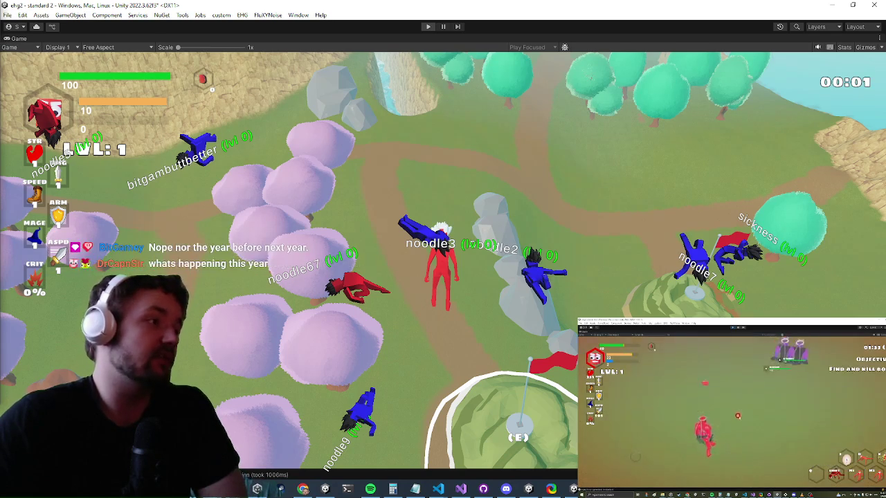
pyautogui.hotkey('ctrl', 'p')
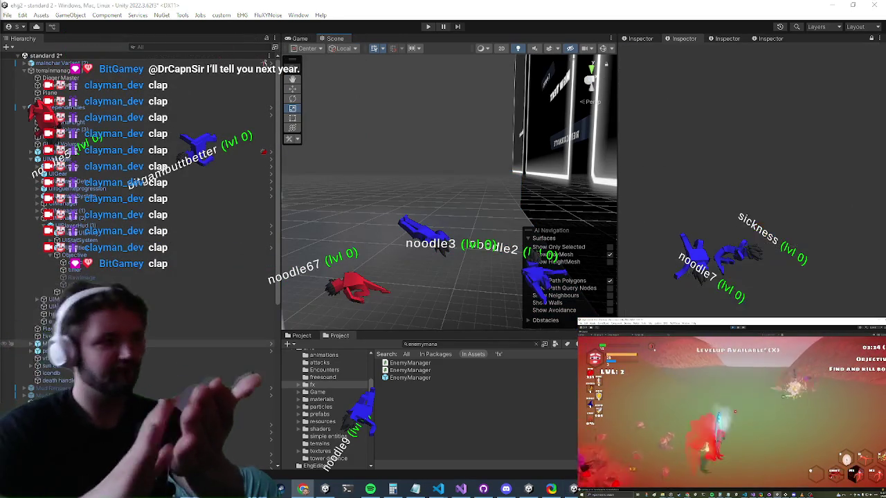
pyautogui.click(461, 490)
pyautogui.click(257, 490)
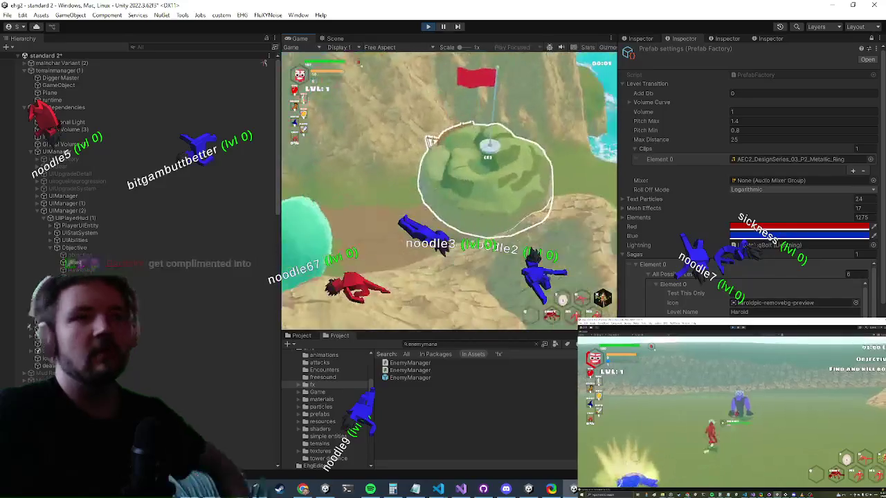
pyautogui.hotkey('alt', 'Tab')
pyautogui.press('Tab')
pyautogui.press('Tab')
pyautogui.press('Tab')
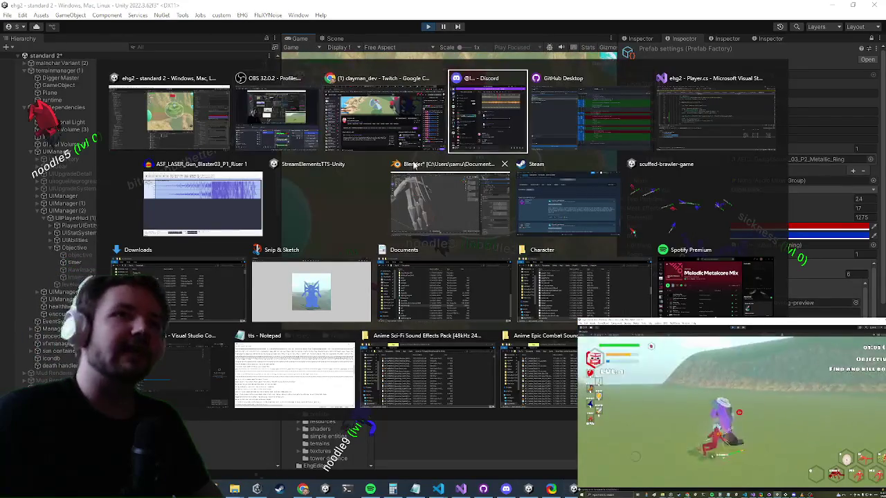
pyautogui.scroll(-1, 342, 129)
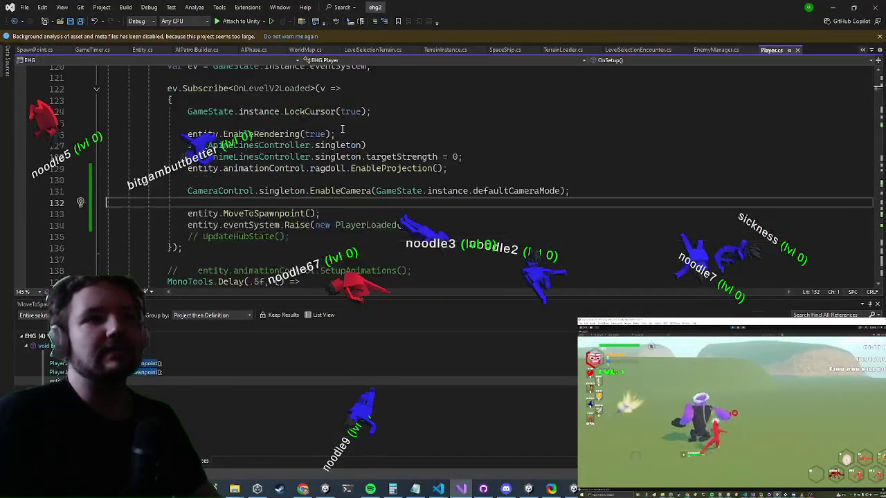
# Jump to MoveToSpawnpoint's definition in Entity.cs with F12
pyautogui.click(241, 215)
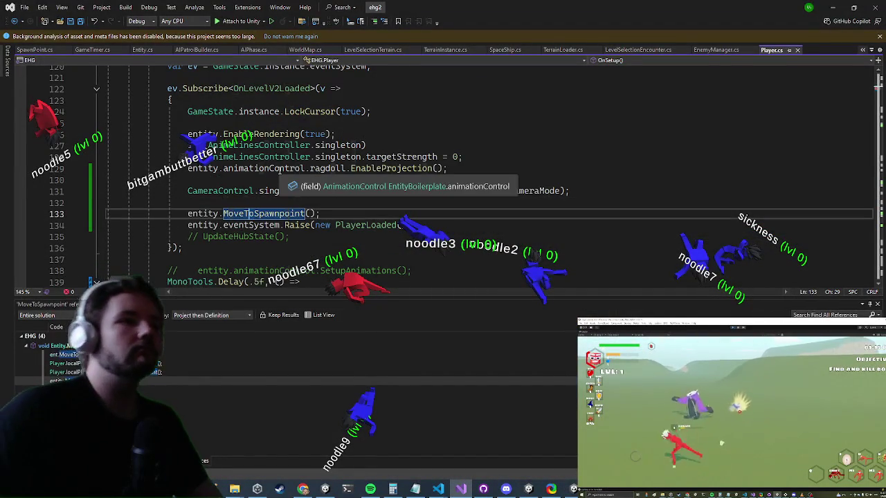
pyautogui.press('F12')
pyautogui.scroll(-1, 279, 171)
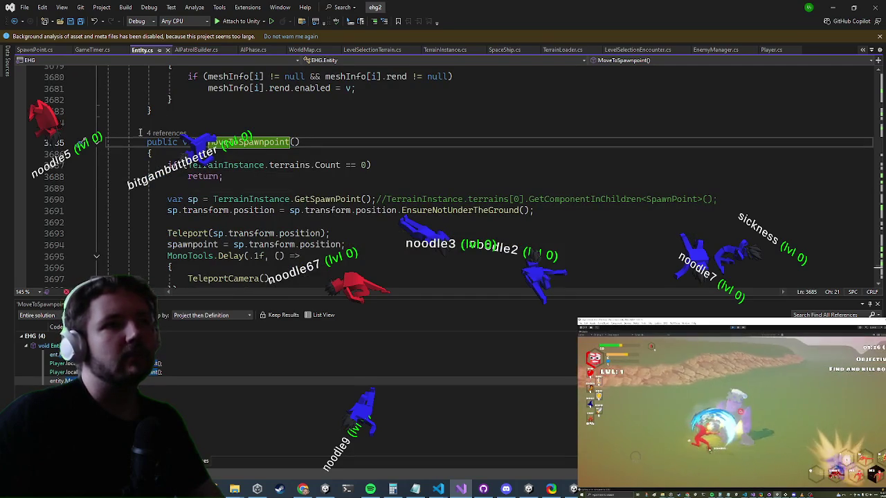
# Add UnityExtensions.DebugCubeWithTime(sp.transform.position); on the blank line before the Teleport call
pyautogui.click(266, 222)
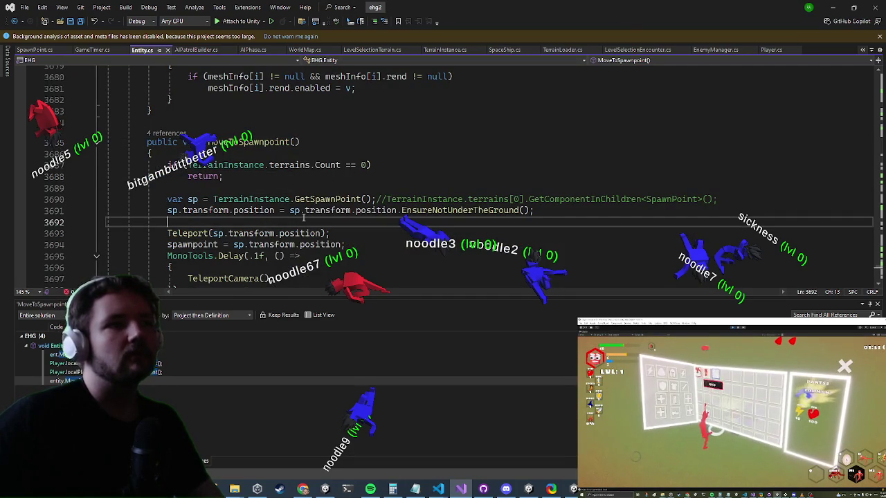
pyautogui.write('unityex.de')
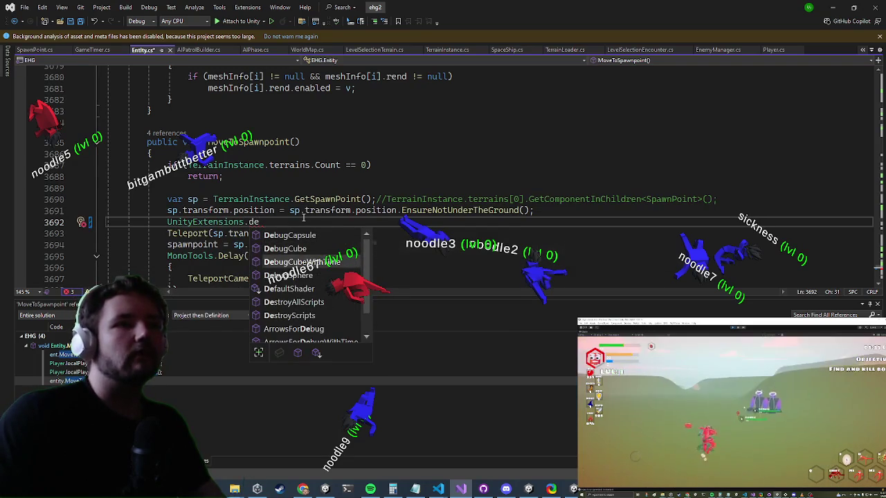
pyautogui.press('Tab')
pyautogui.press('Left')
pyautogui.press('Left')
pyautogui.write('sp.transform.position')
pyautogui.press('End')
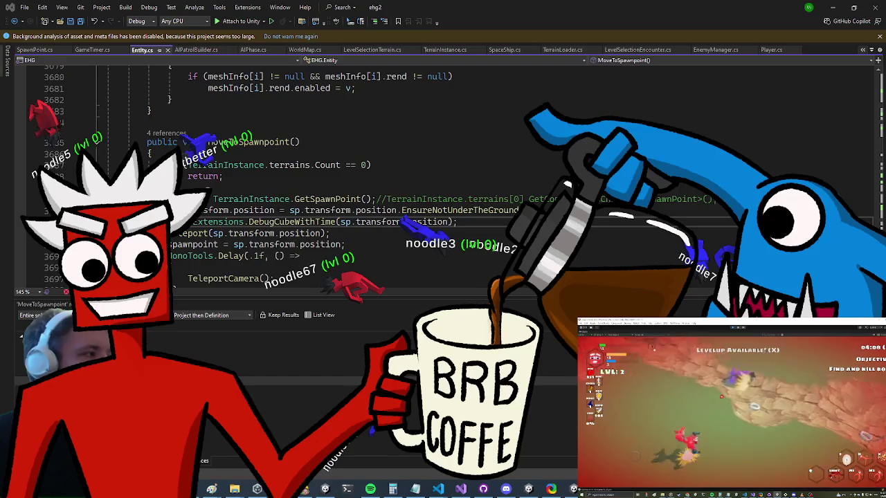
# Close the Windows Start menu
pyautogui.press('Escape')
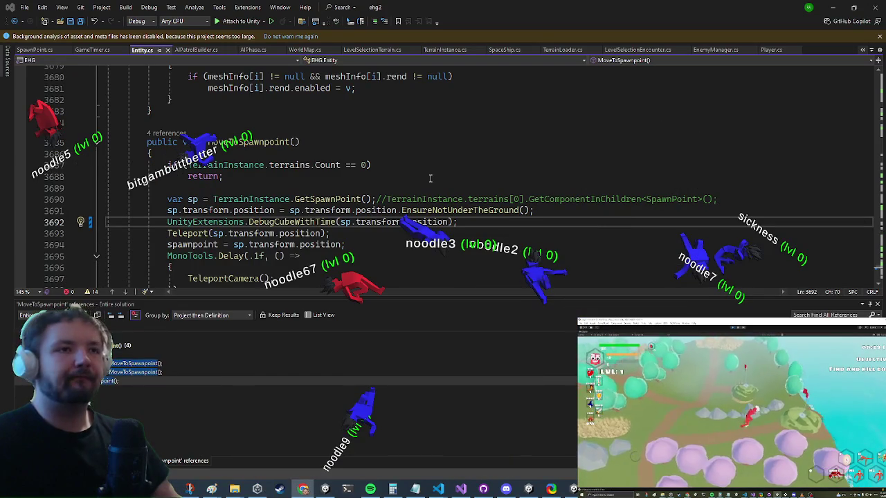
pyautogui.scroll(-2, 369, 177)
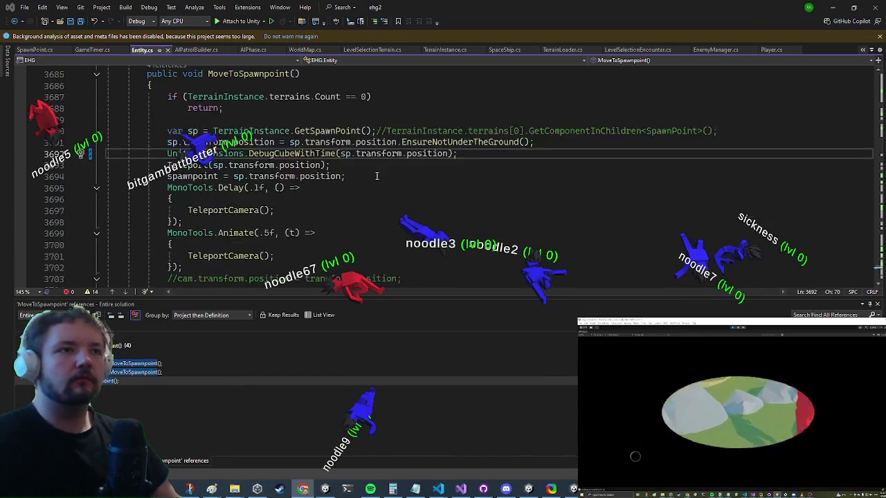
pyautogui.click(841, 7)
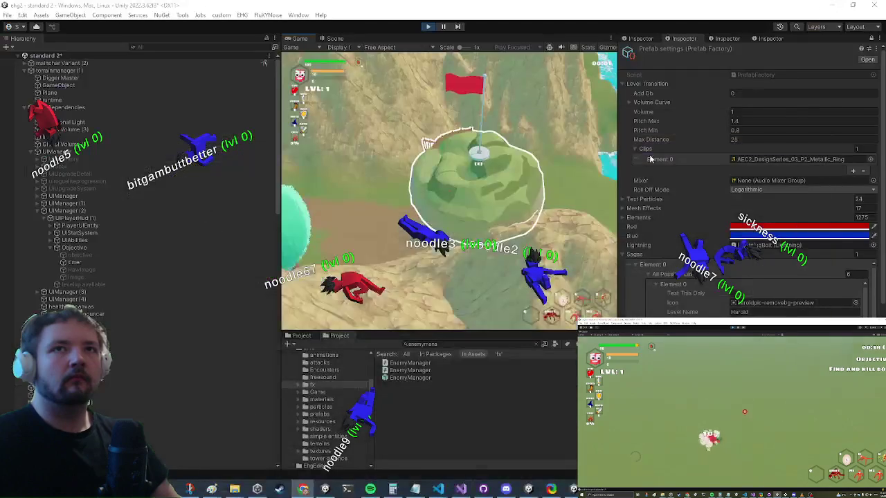
pyautogui.rightClick(305, 41)
pyautogui.click(332, 65)
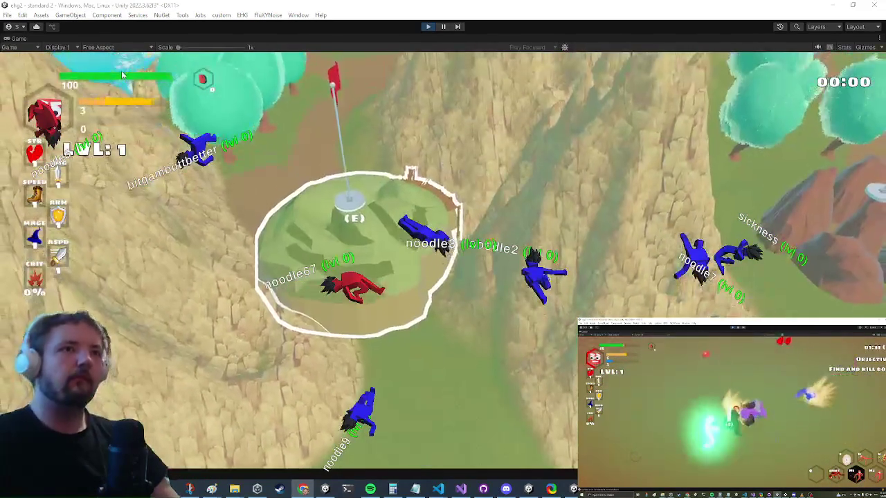
pyautogui.click(442, 26)
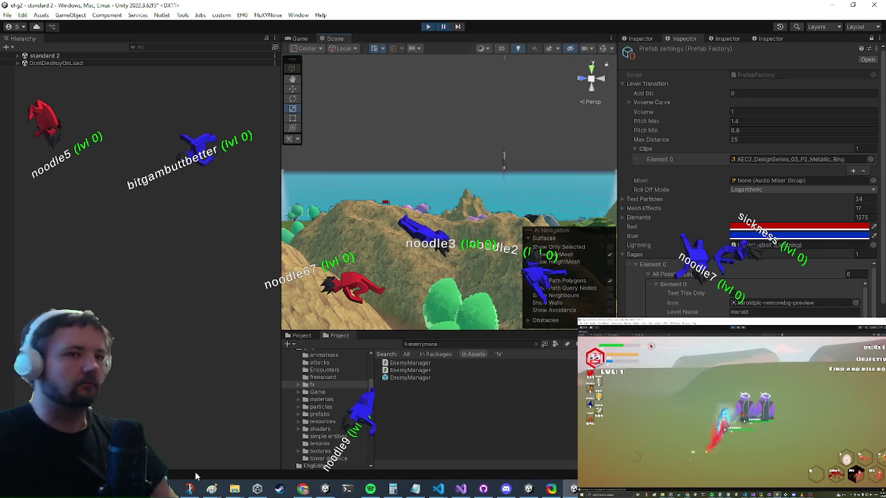
pyautogui.click(461, 488)
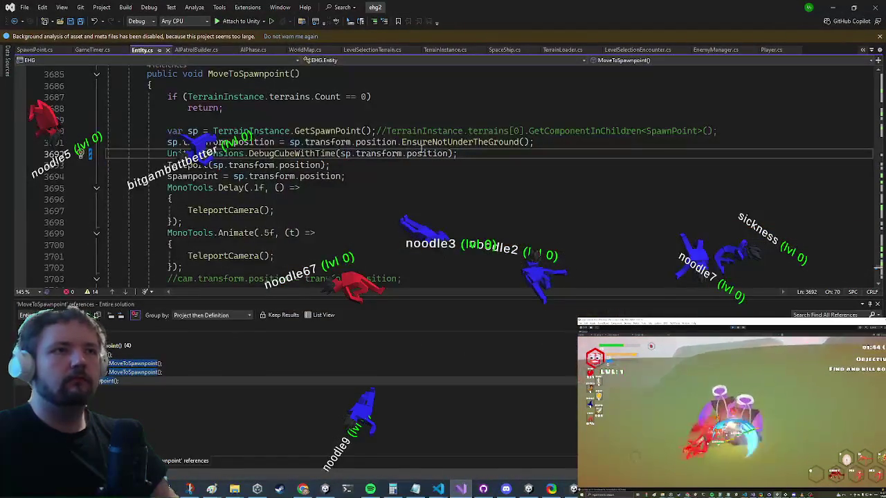
# Add 10 as an extra argument to the DebugCubeWithTime call, save, and return to Unity
pyautogui.click(451, 153)
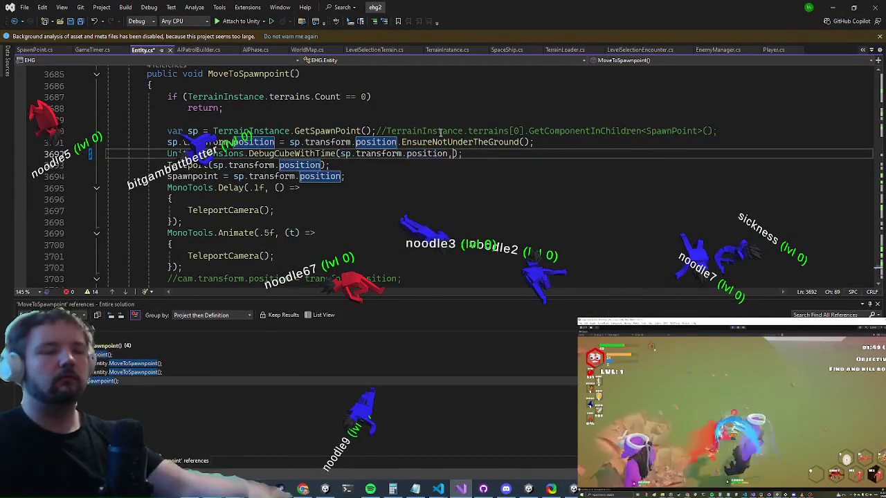
pyautogui.write(',10')
pyautogui.hotkey('ctrl', 's')
pyautogui.hotkey('alt', 'Tab')
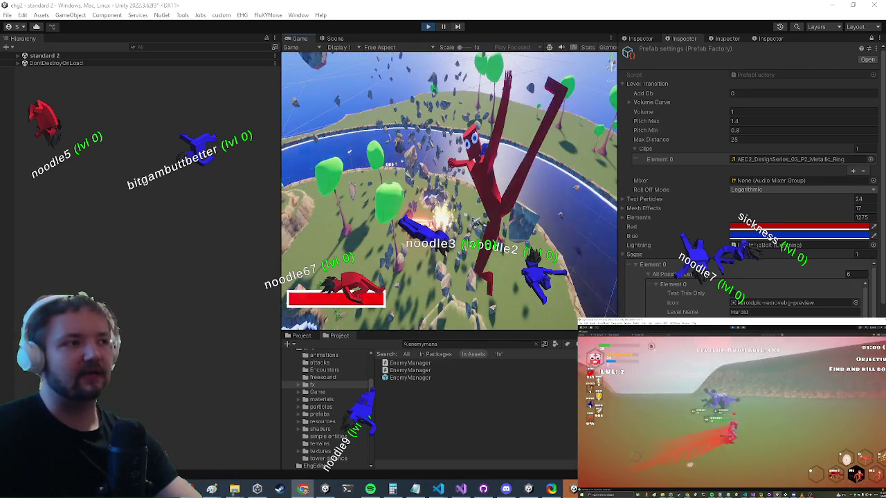
# Maximize the Game view, restore the layout, and open the Console listing the prefab-null errors
pyautogui.press('super')
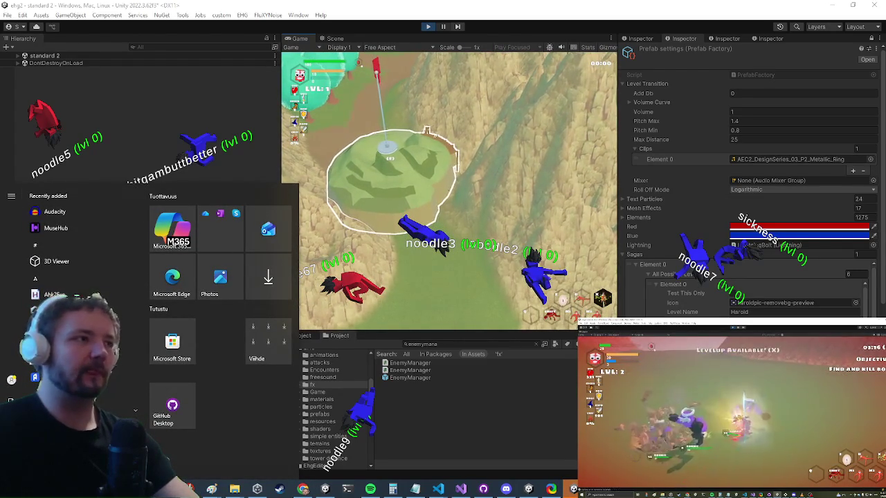
pyautogui.press('Escape')
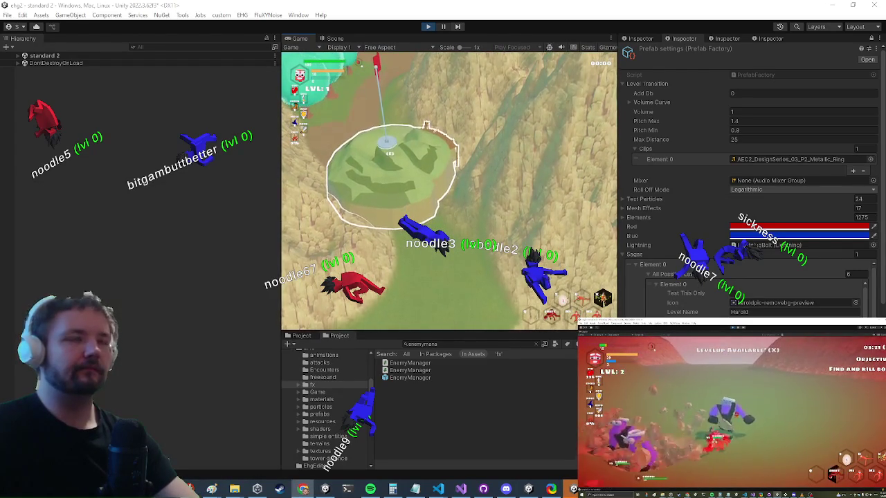
pyautogui.hotkey('shift', 'space')
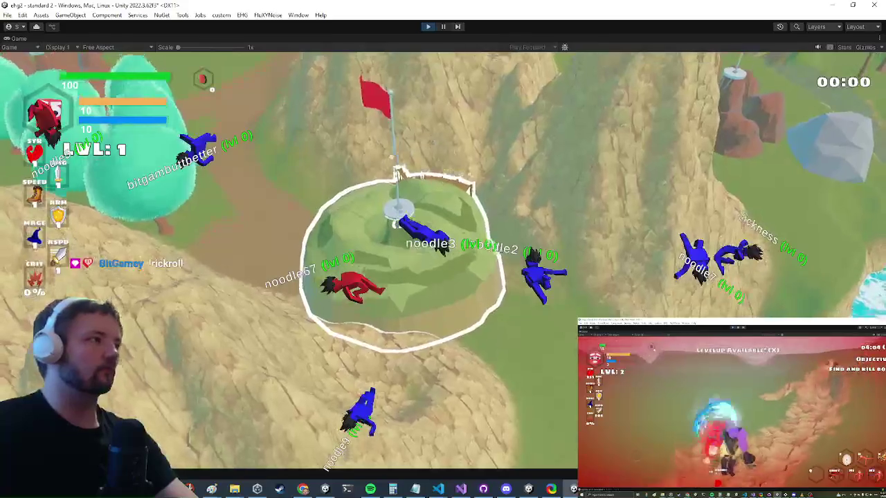
pyautogui.hotkey('ctrl', '1')
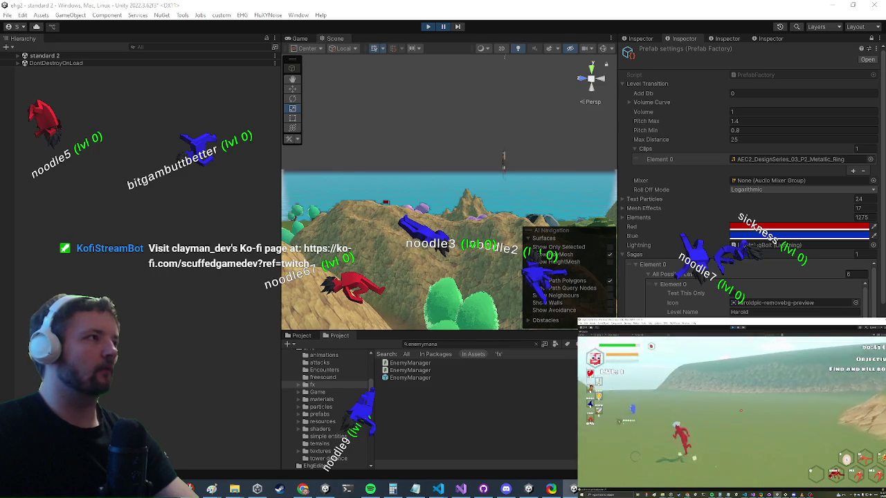
pyautogui.hotkey('ctrl', 'shift', 'c')
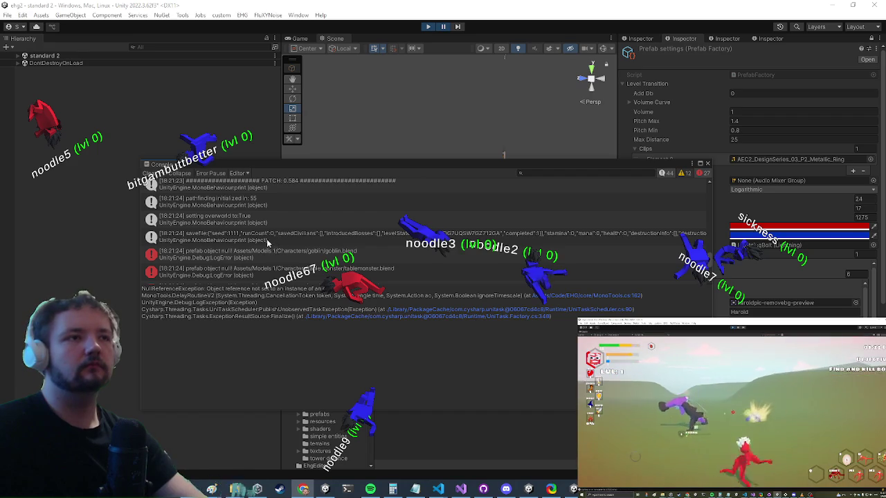
# Scroll back through the Console log, then exit play mode so scripts recompile
pyautogui.scroll(2, 249, 236)
pyautogui.scroll(2, 224, 236)
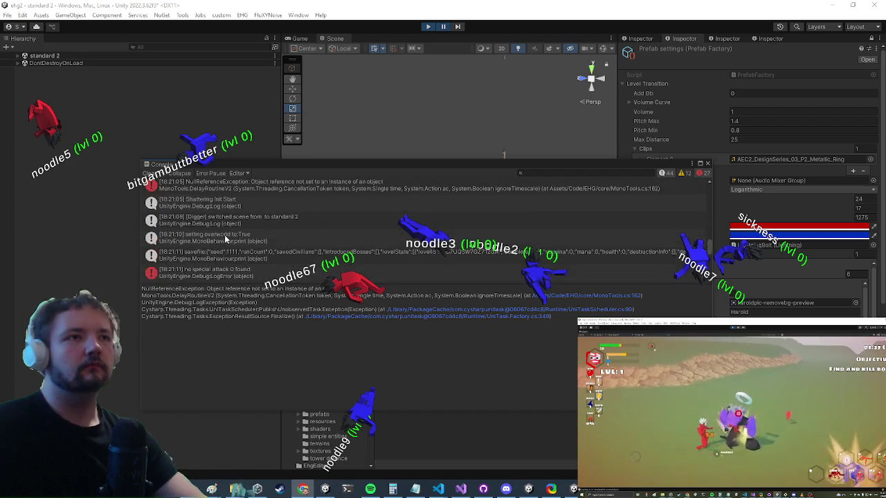
pyautogui.scroll(3, 224, 235)
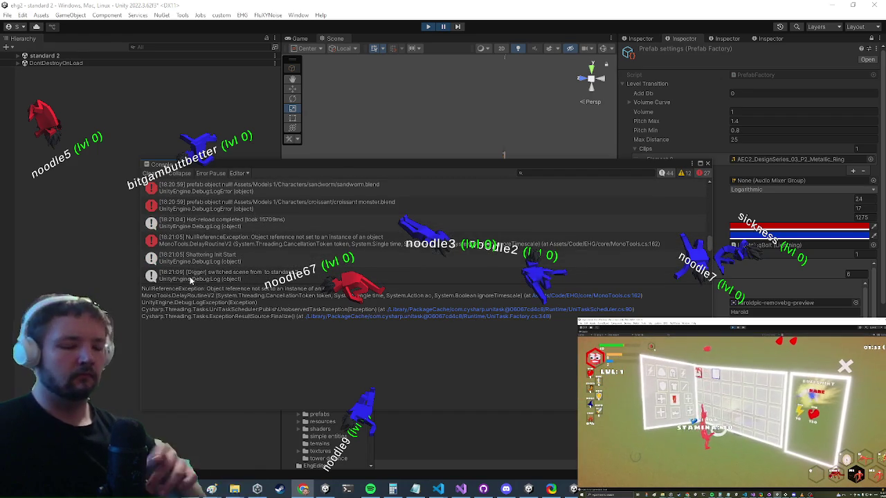
pyautogui.click(429, 27)
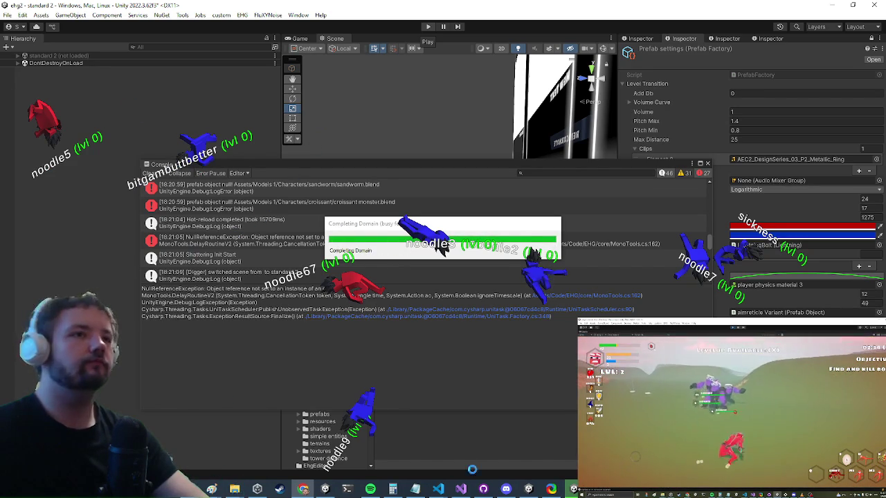
pyautogui.click(461, 489)
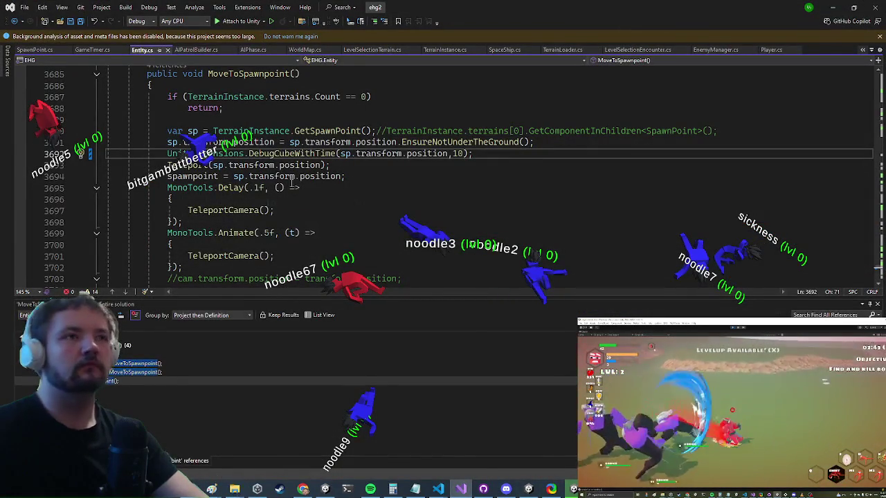
pyautogui.scroll(-2, 140, 170)
pyautogui.scroll(3, 140, 169)
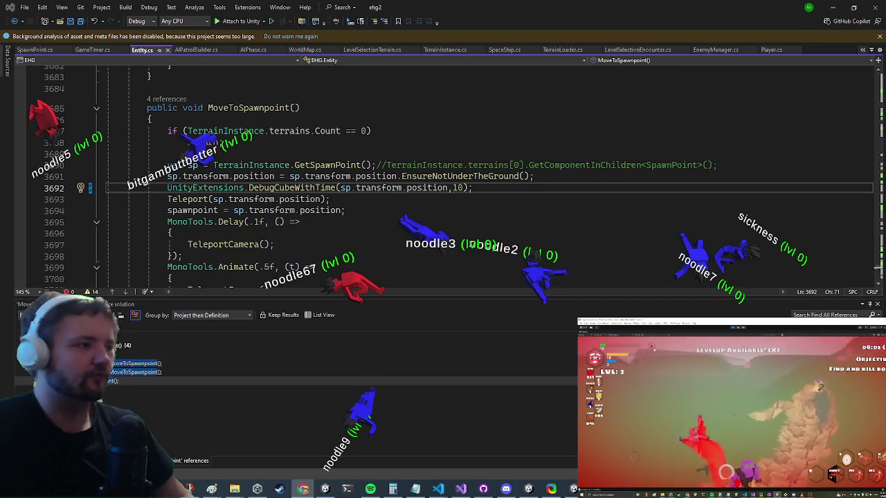
pyautogui.click(840, 5)
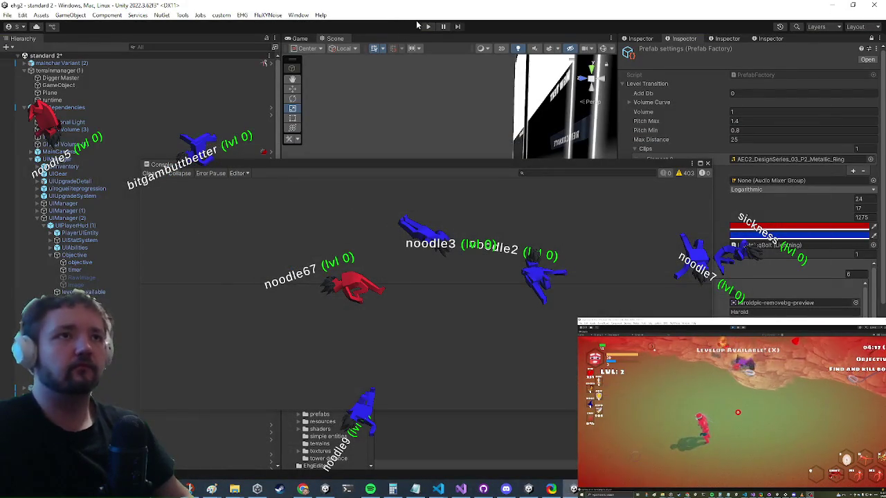
# Play and pause the game, read the savefile and 'no special attack 0 found' stack traces, then return to Visual Studio
pyautogui.click(427, 26)
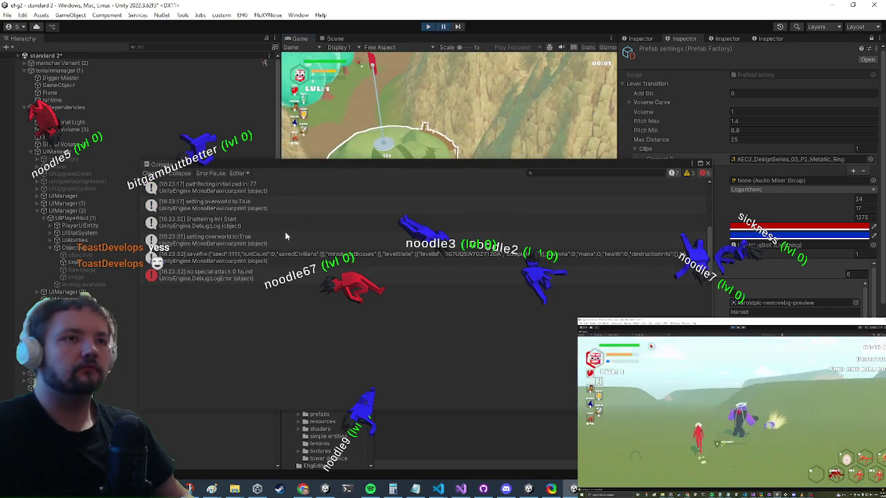
pyautogui.click(275, 239)
pyautogui.scroll(-5, 272, 221)
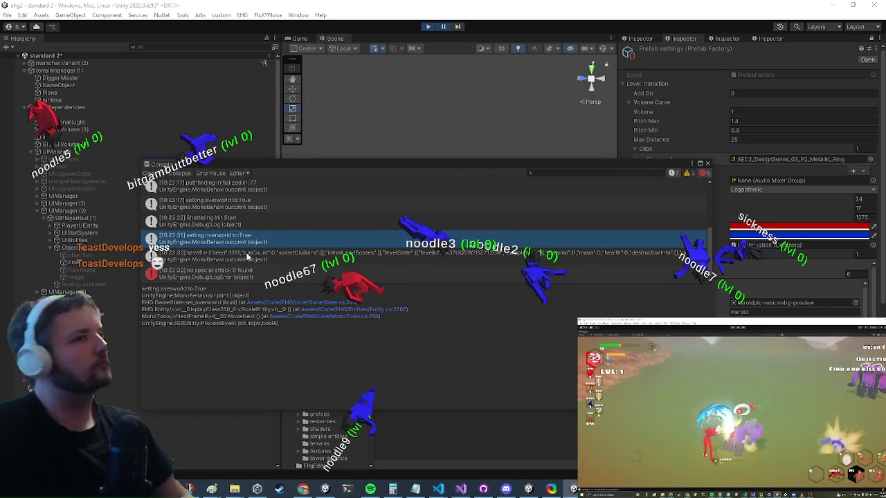
pyautogui.click(253, 255)
pyautogui.click(246, 275)
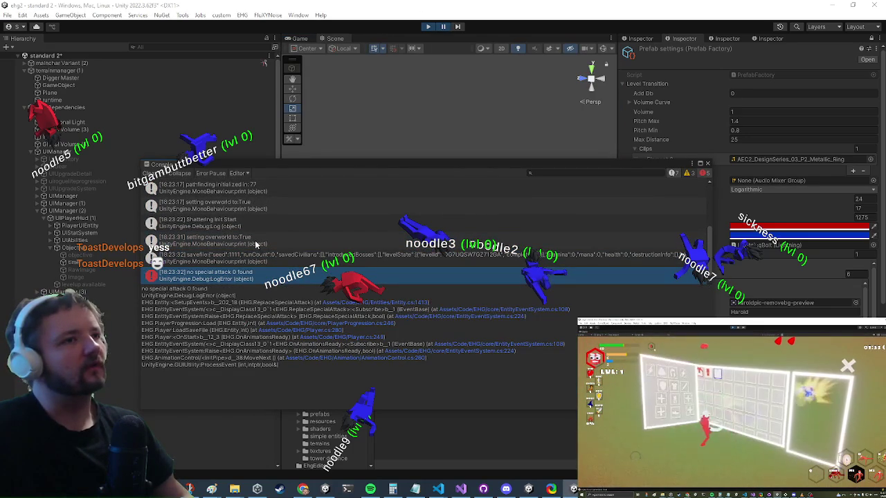
pyautogui.click(464, 490)
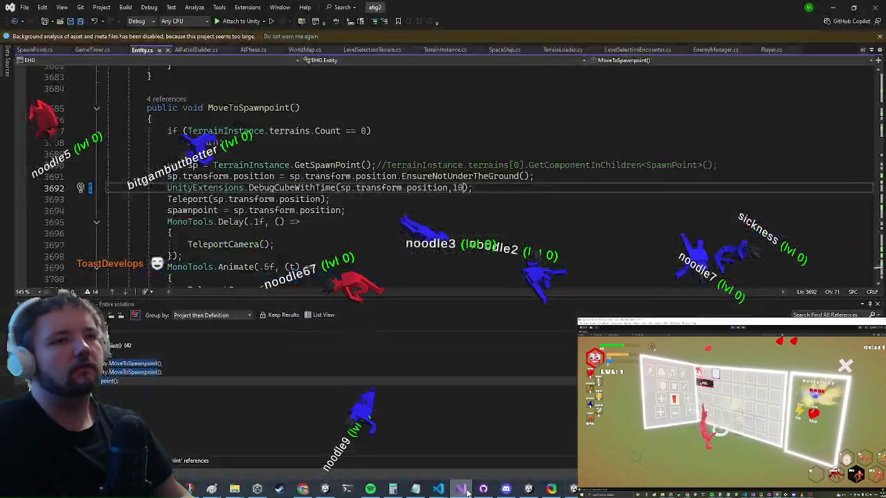
# Run Find All References on the MoveToSpawnpoint method
pyautogui.scroll(-4, 474, 230)
pyautogui.scroll(5, 468, 225)
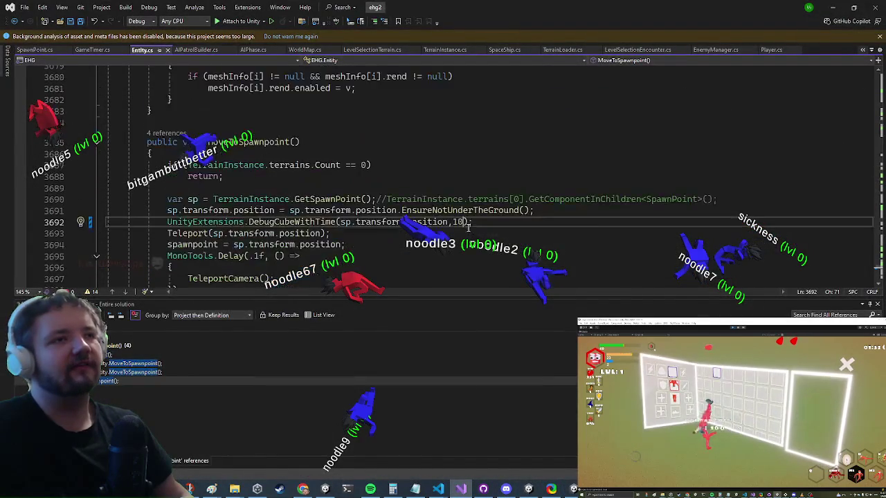
pyautogui.rightClick(222, 140)
pyautogui.click(259, 239)
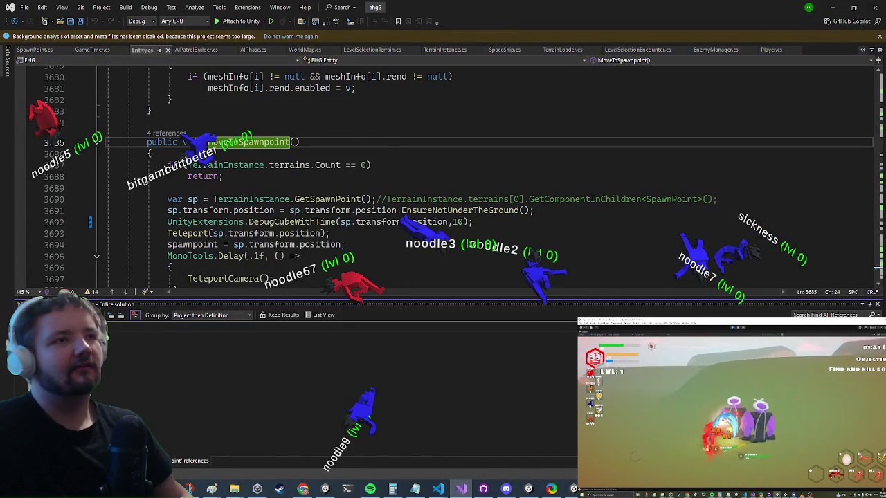
# Step through the TerrainLoader, LevelPortal and Player.cs results, ending at Player.cs line 133
pyautogui.doubleClick(109, 363)
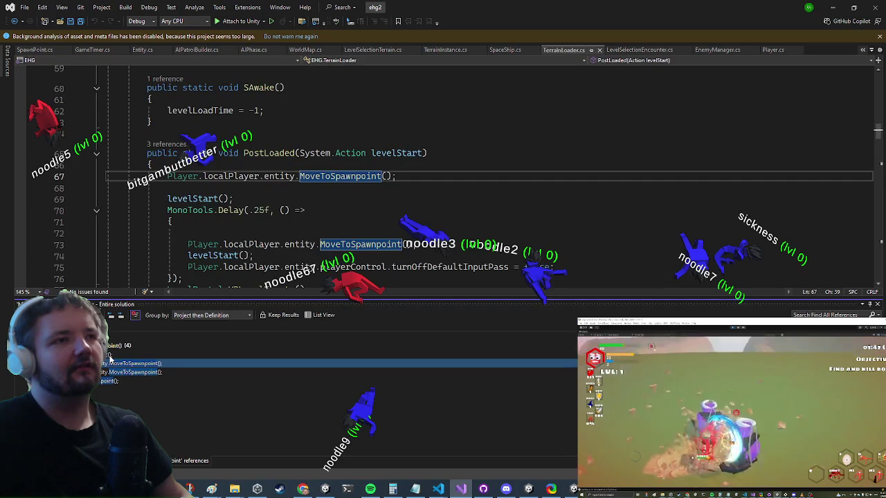
pyautogui.doubleClick(110, 354)
pyautogui.doubleClick(107, 381)
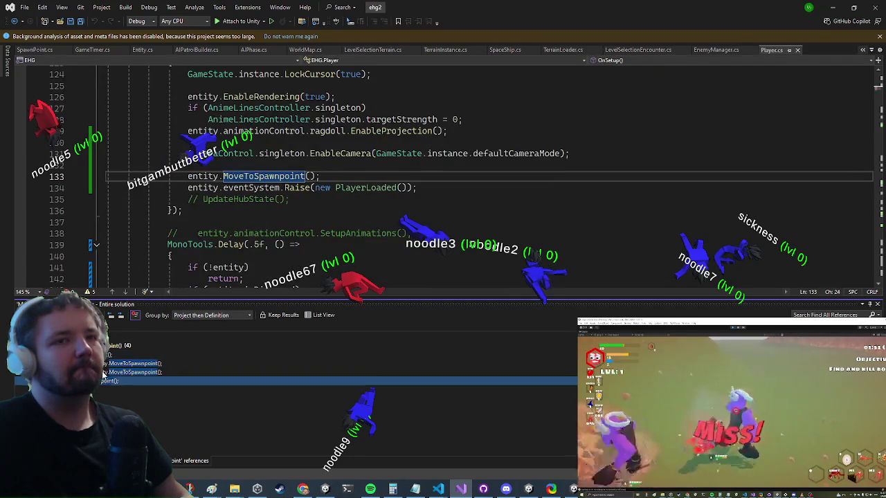
pyautogui.doubleClick(103, 373)
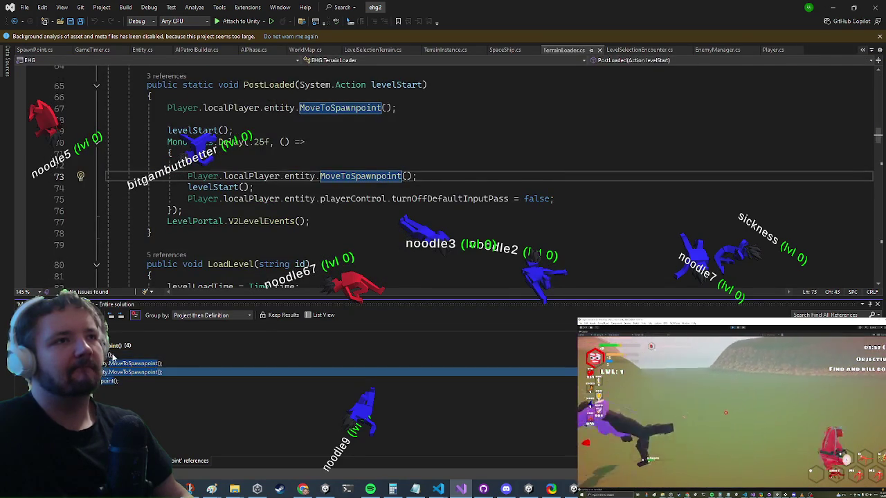
pyautogui.doubleClick(112, 355)
pyautogui.doubleClick(109, 363)
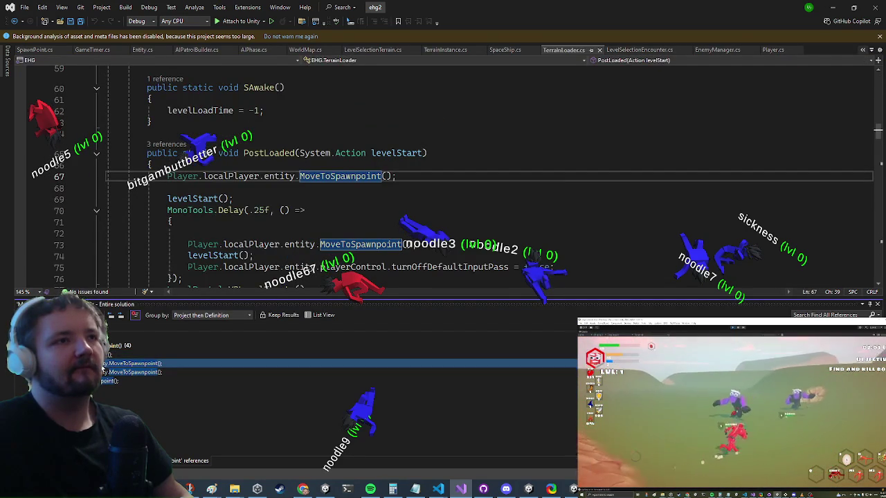
pyautogui.doubleClick(107, 381)
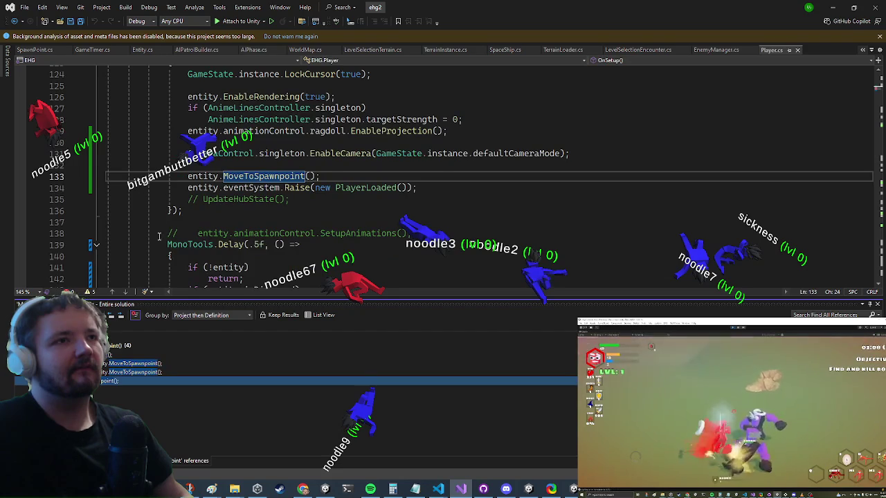
pyautogui.scroll(2, 159, 220)
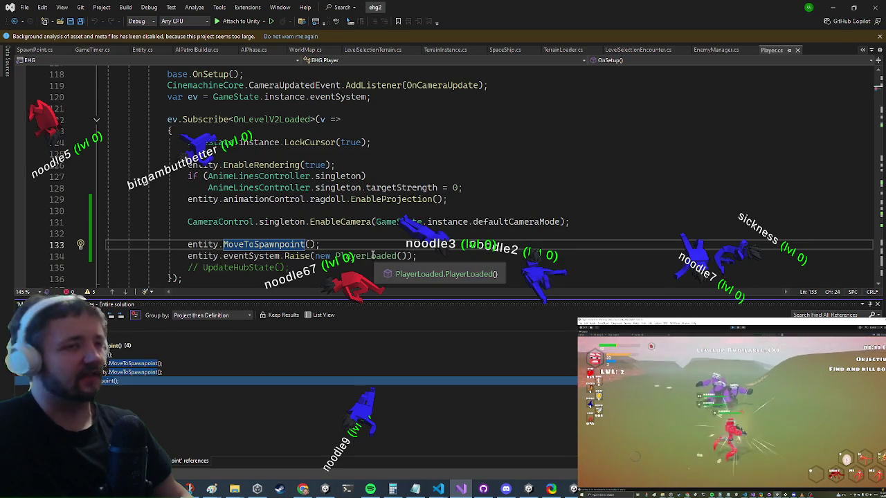
pyautogui.scroll(-1, 346, 208)
# Move the EnableProjection and EnableCamera lines into the MonoTools.Delay block
pyautogui.click(321, 154)
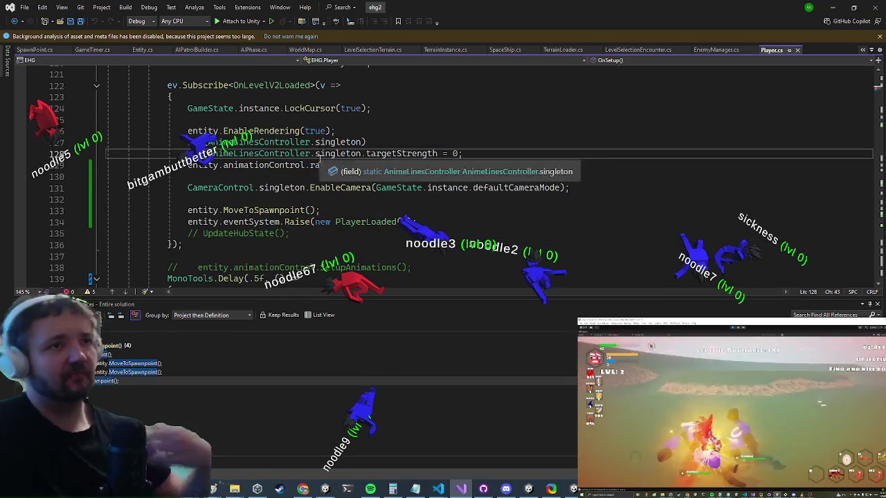
pyautogui.click(348, 142)
pyautogui.moveTo(569, 188); pyautogui.dragTo(188, 165)
pyautogui.hotkey('alt', 'Down')
pyautogui.hotkey('alt', 'Down')
pyautogui.hotkey('alt', 'Down')
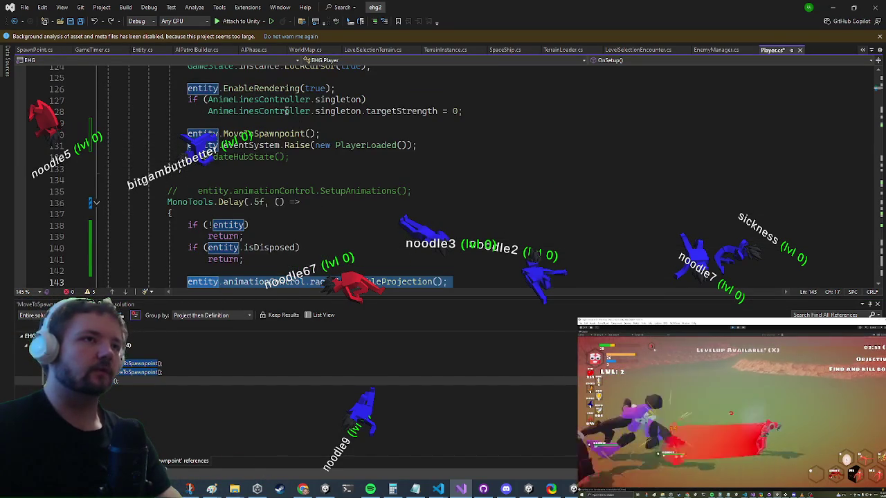
pyautogui.scroll(-2, 278, 113)
pyautogui.scroll(-3, 276, 127)
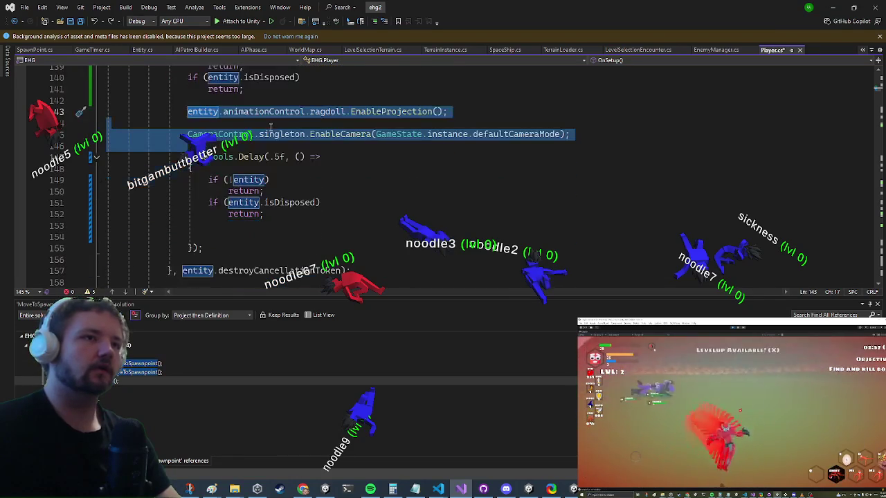
# Remove the original MoveToSpawnpoint and PlayerLoaded lines, keeping the nested delay at .5f
pyautogui.hotkey('ctrl', 'z')
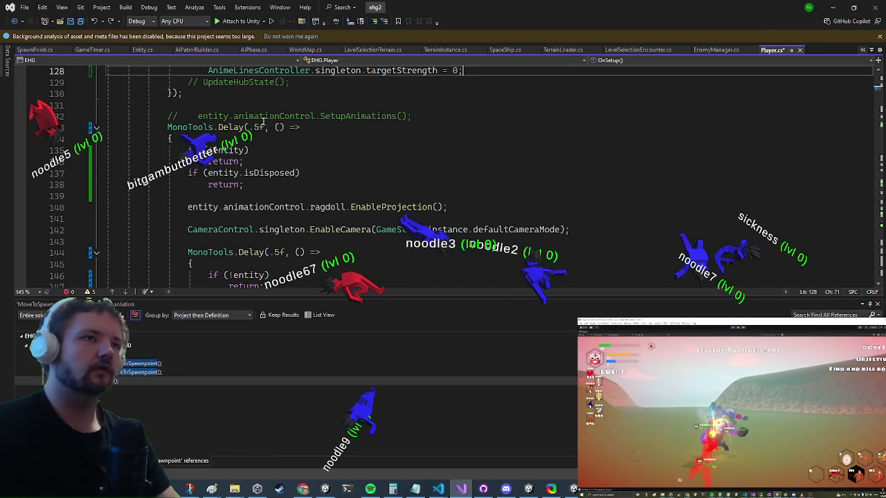
pyautogui.hotkey('ctrl', 'z')
pyautogui.hotkey('ctrl', 'z')
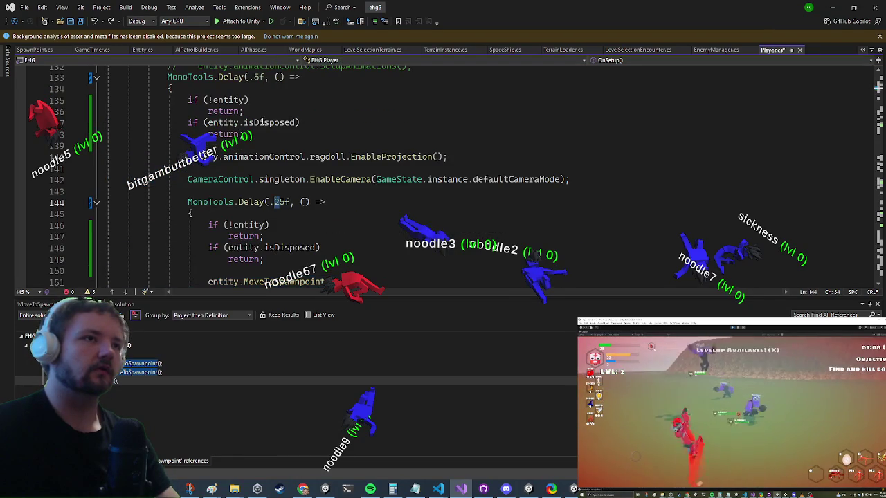
pyautogui.scroll(-4, 263, 122)
pyautogui.scroll(2, 263, 121)
pyautogui.press('Delete')
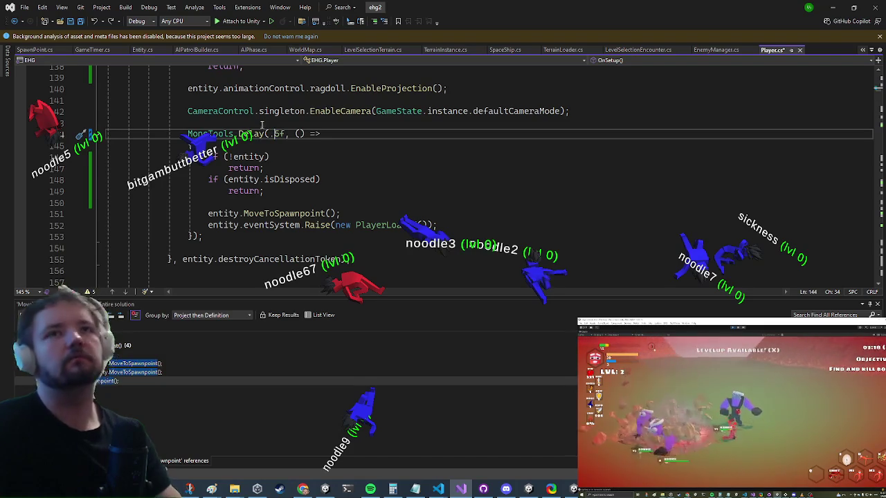
pyautogui.scroll(4, 394, 134)
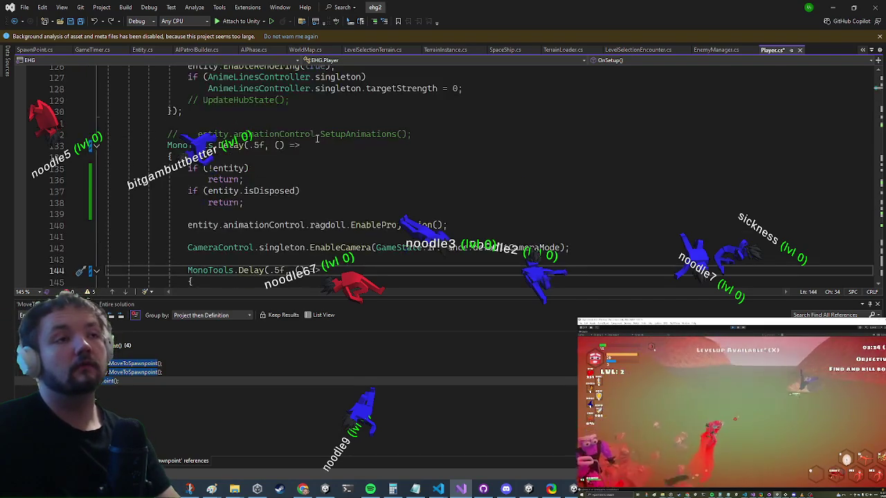
pyautogui.scroll(-4, 311, 133)
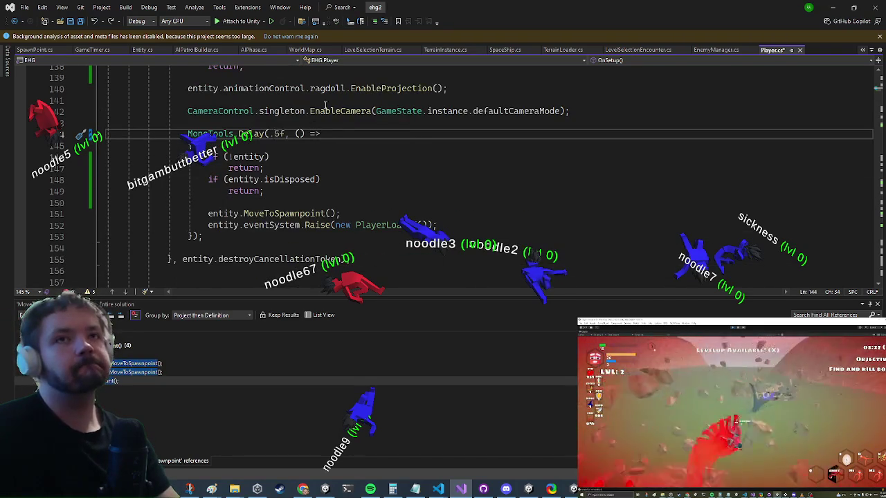
pyautogui.scroll(9, 343, 124)
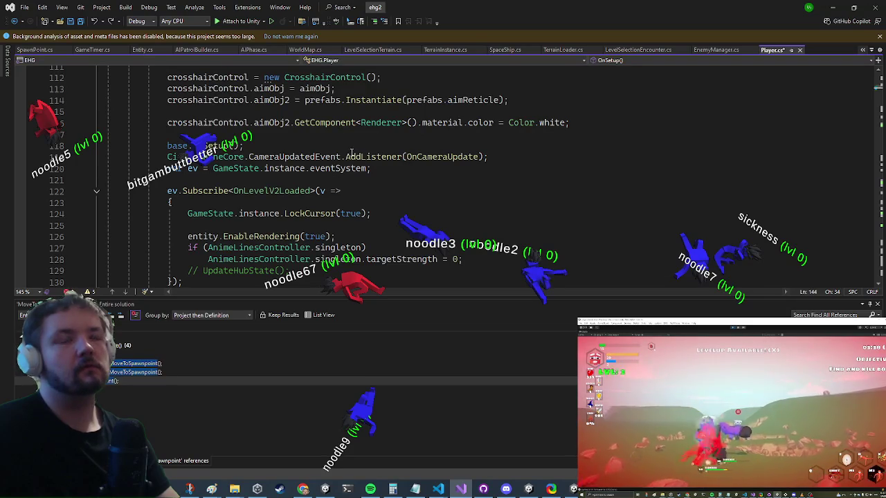
# Search the code for 'terrainloa' to locate the terrain loader file
pyautogui.moveTo(351, 154)
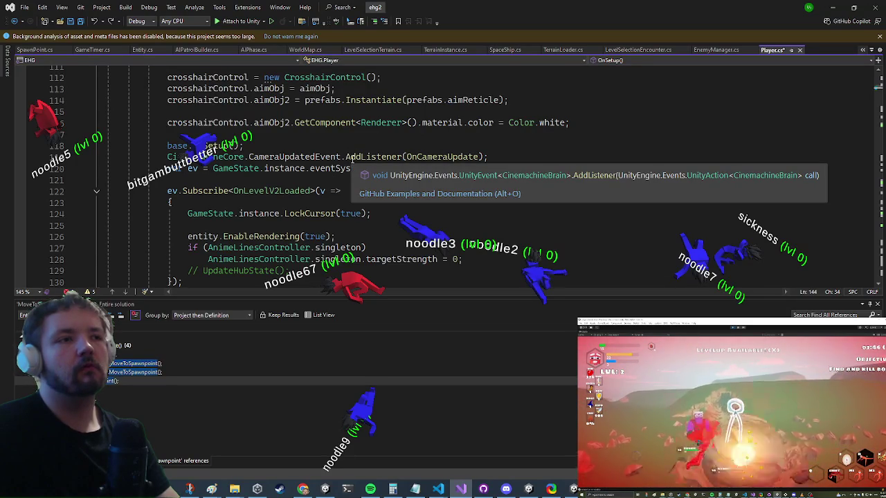
pyautogui.click(353, 157)
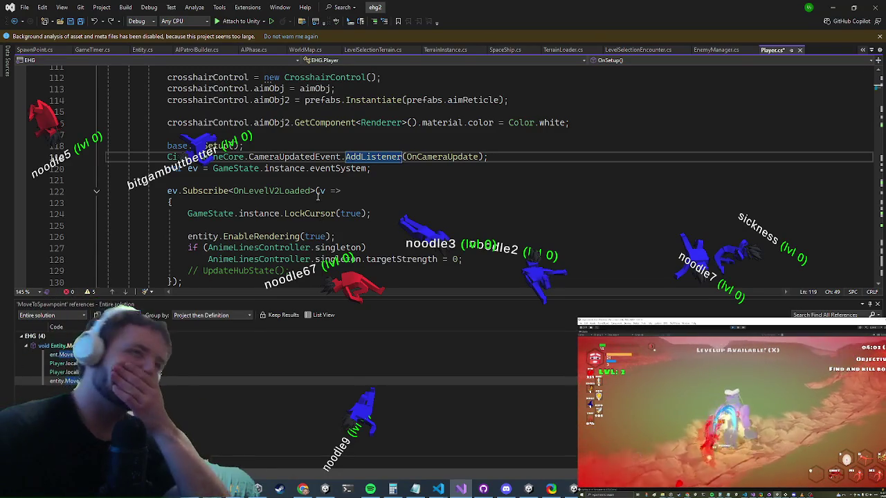
pyautogui.click(314, 135)
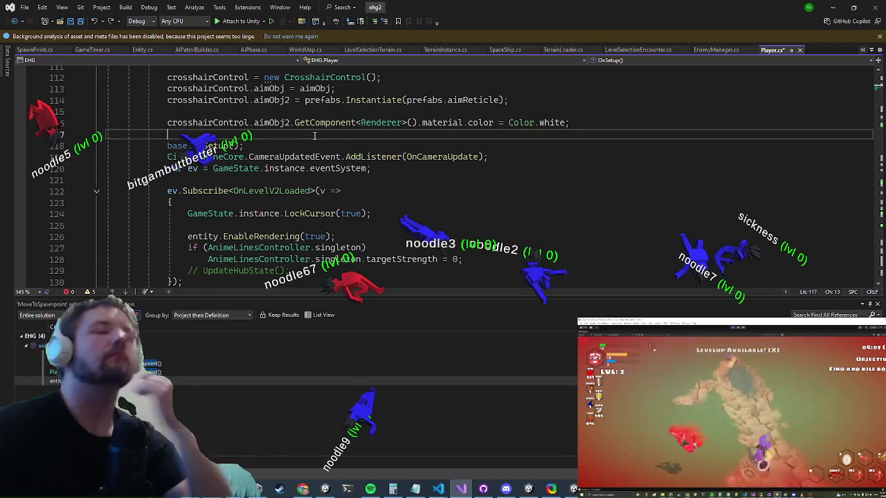
pyautogui.hotkey('ctrl', 't')
pyautogui.write('terrainloa')
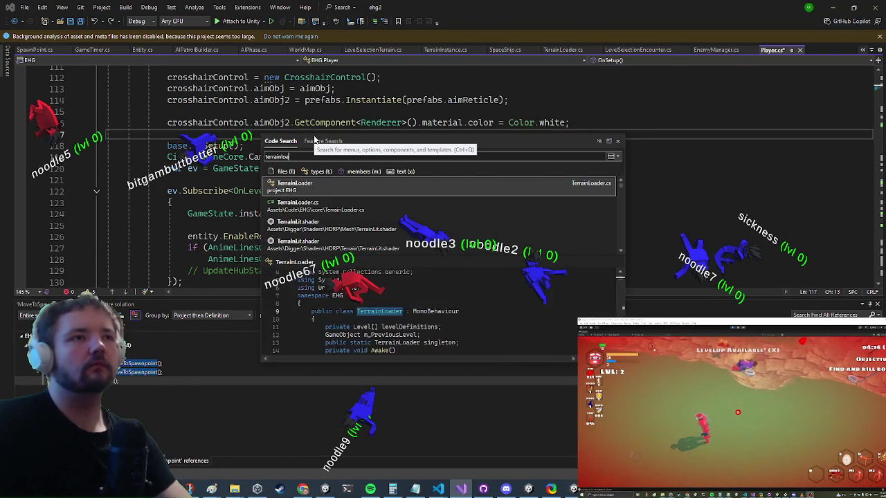
# Open TerrainLoader.cs and find the LoadLevel call with a 'loadlevel' text search
pyautogui.press('Return')
pyautogui.hotkey('ctrl', 'f')
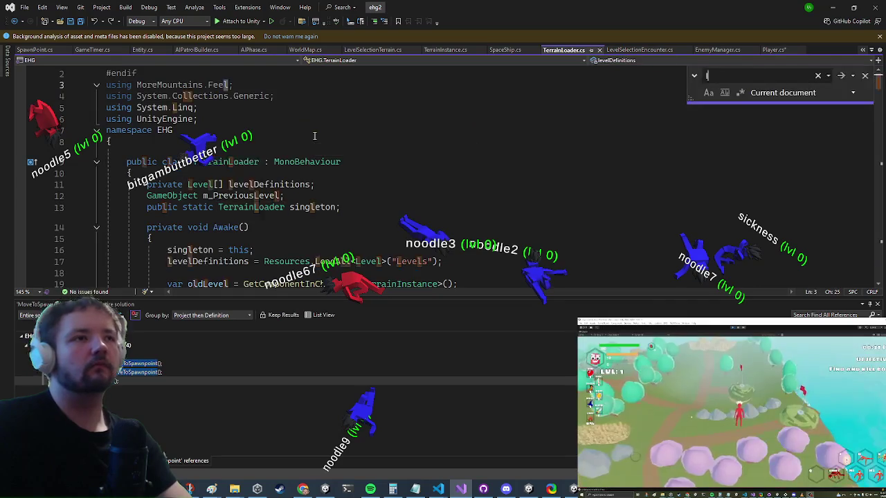
pyautogui.write('loadlevel')
pyautogui.press('Escape')
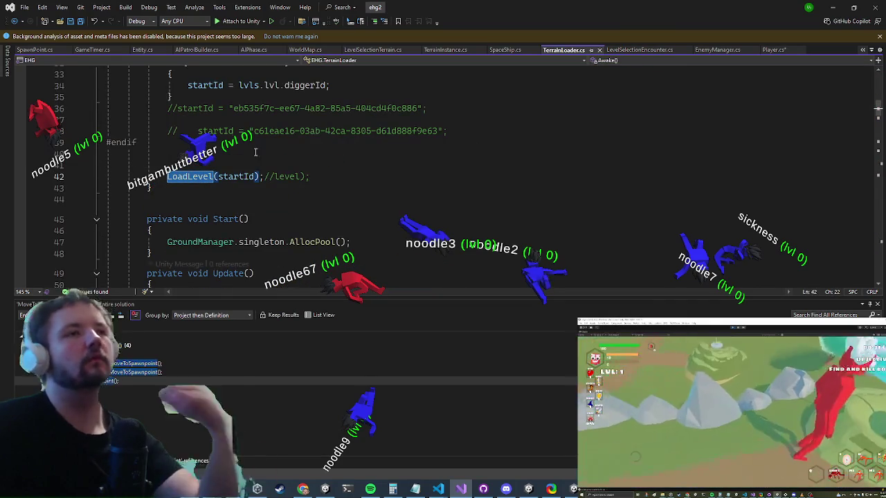
pyautogui.scroll(9, 305, 132)
pyautogui.scroll(-7, 305, 132)
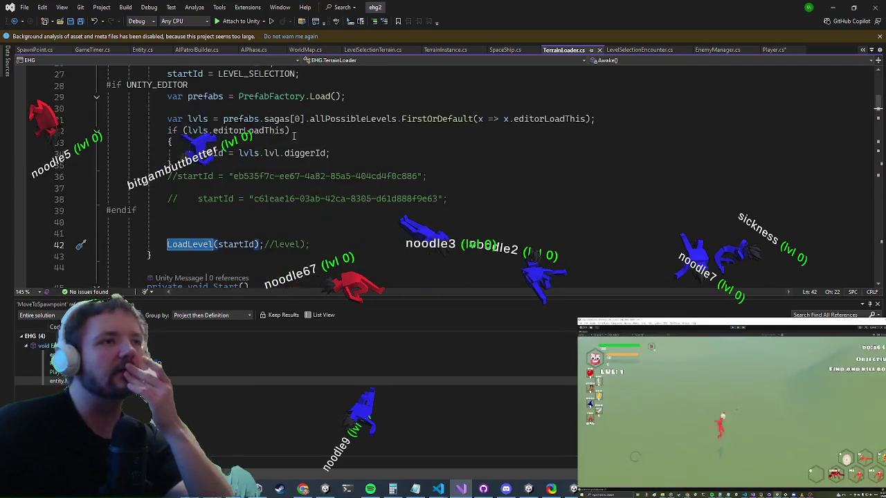
pyautogui.click(209, 245)
# Follow LoadLevel twice with F12 to the LoadLevel(Level, bool) definition
pyautogui.scroll(-2, 224, 185)
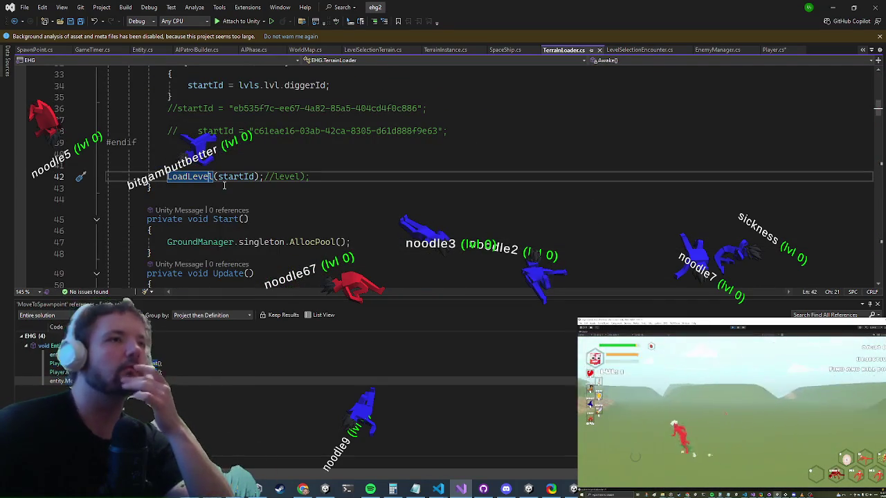
pyautogui.press('F12')
pyautogui.scroll(-9, 217, 151)
pyautogui.scroll(-3, 217, 151)
pyautogui.scroll(11, 235, 180)
pyautogui.scroll(-2, 258, 216)
pyautogui.click(205, 235)
pyautogui.press('F12')
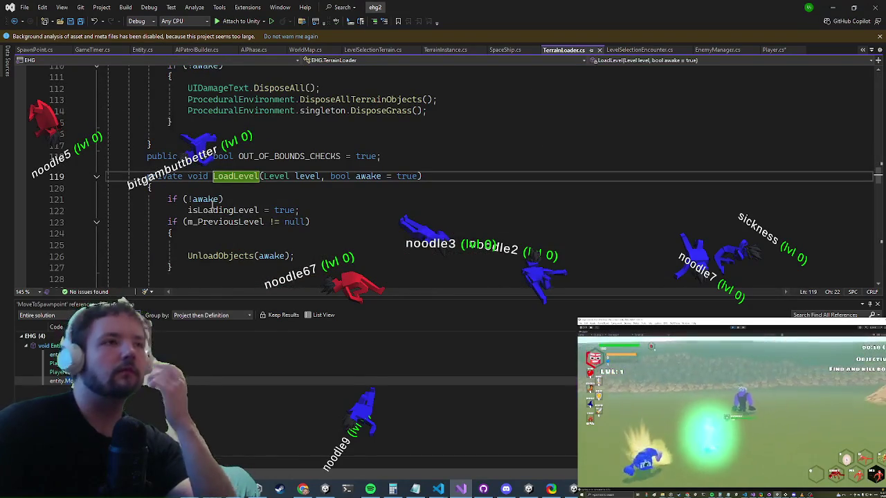
# Scroll to the delayed activeEntities loop and add a blank line after its closing brace
pyautogui.scroll(-5, 211, 205)
pyautogui.scroll(-4, 146, 194)
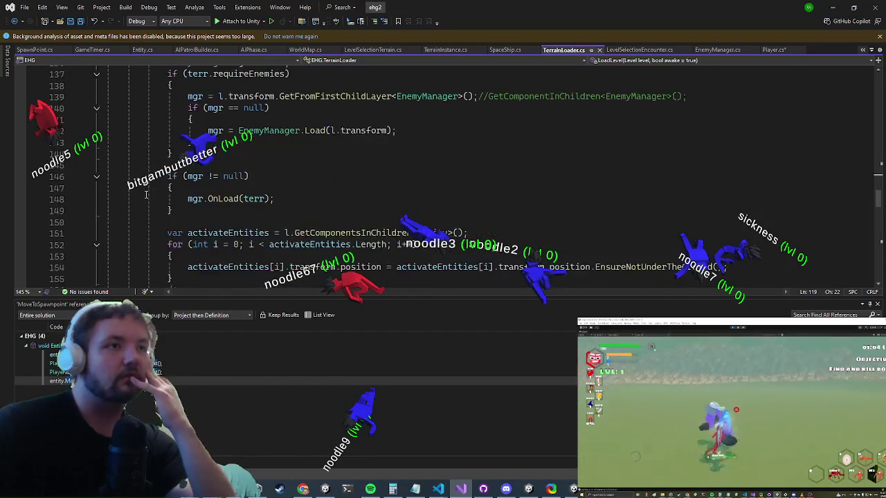
pyautogui.scroll(-13, 138, 188)
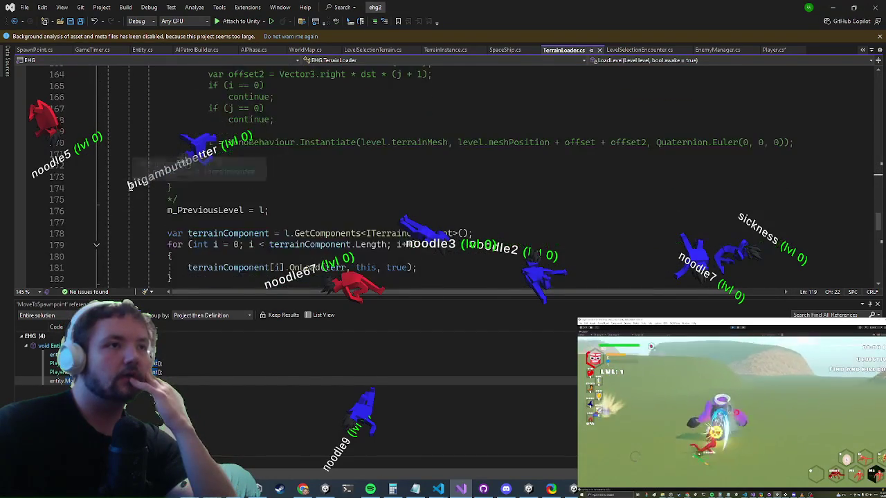
pyautogui.scroll(-5, 168, 179)
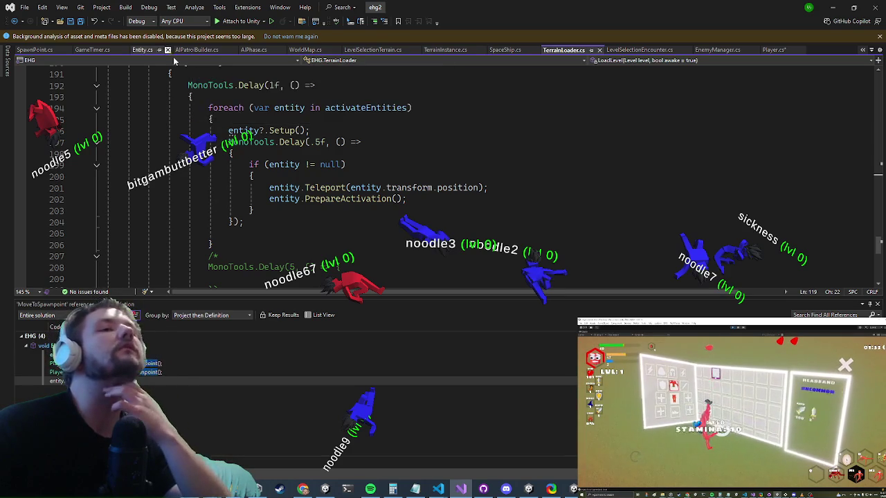
pyautogui.scroll(-4, 189, 139)
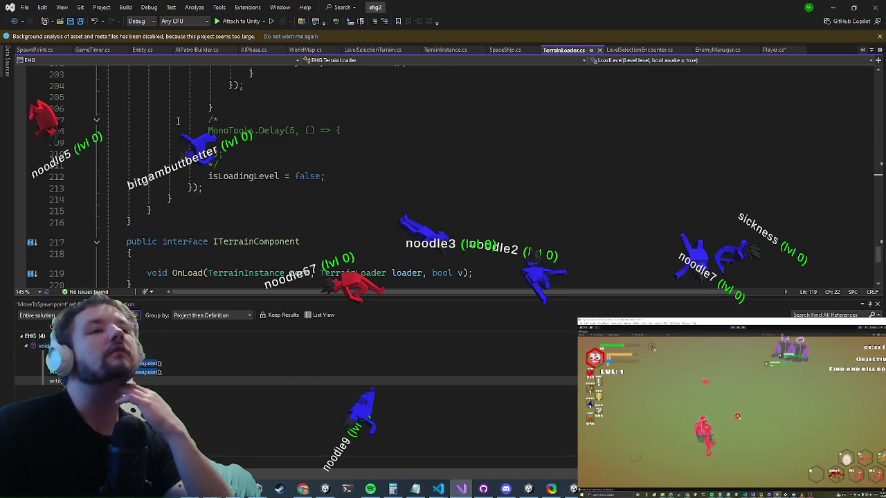
pyautogui.scroll(5, 176, 115)
pyautogui.scroll(-2, 173, 115)
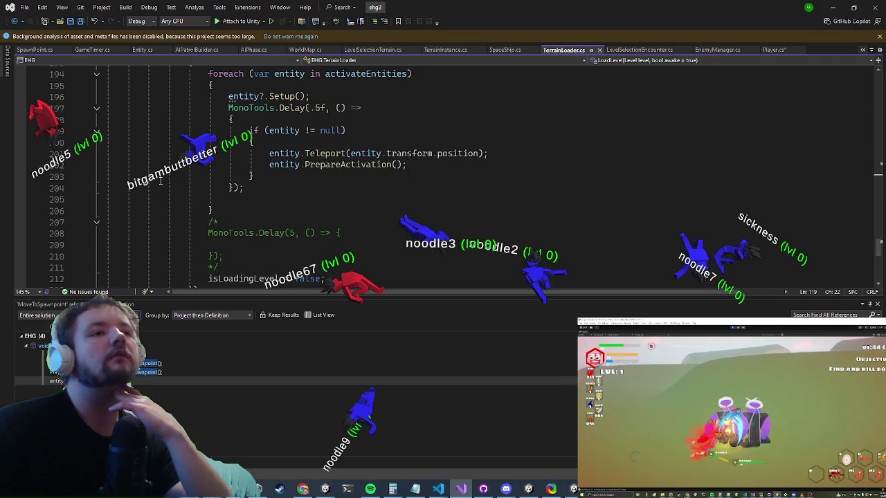
pyautogui.scroll(3, 160, 180)
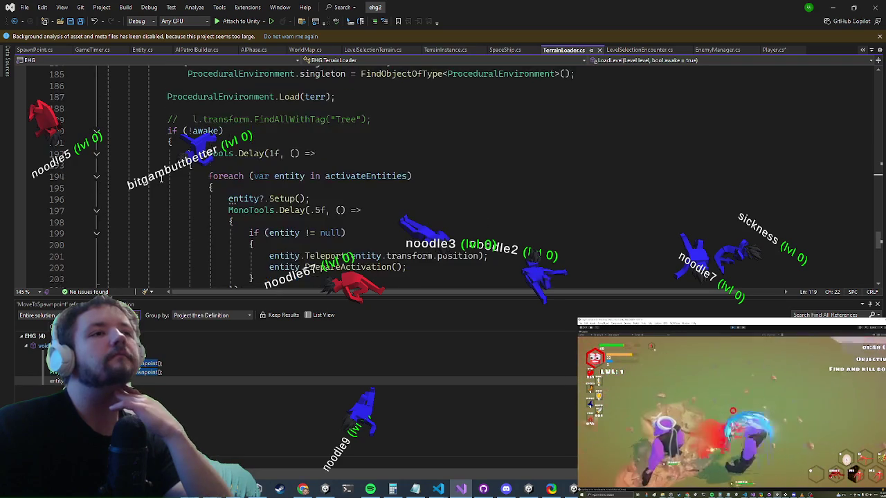
pyautogui.scroll(-1, 160, 178)
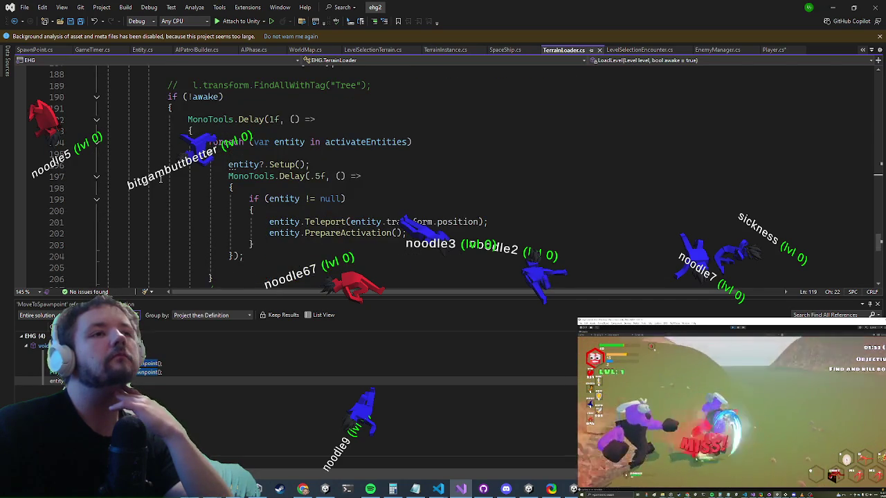
pyautogui.scroll(-3, 156, 183)
pyautogui.scroll(2, 154, 188)
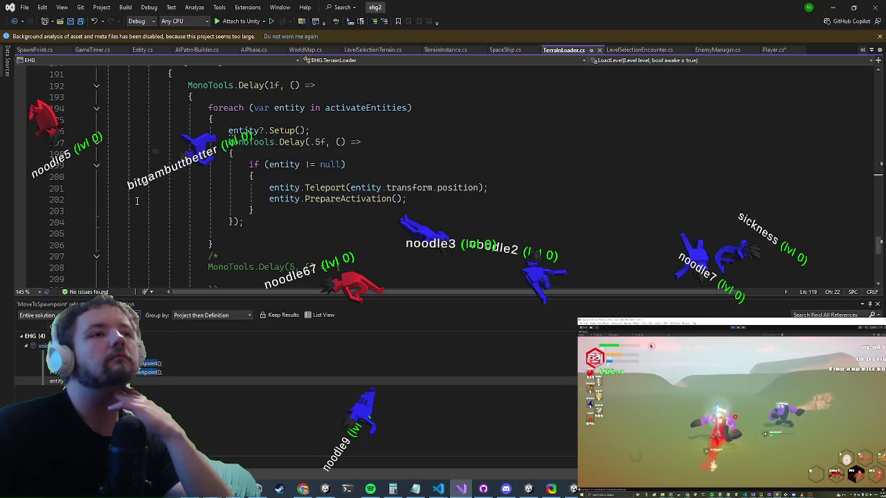
pyautogui.click(221, 247)
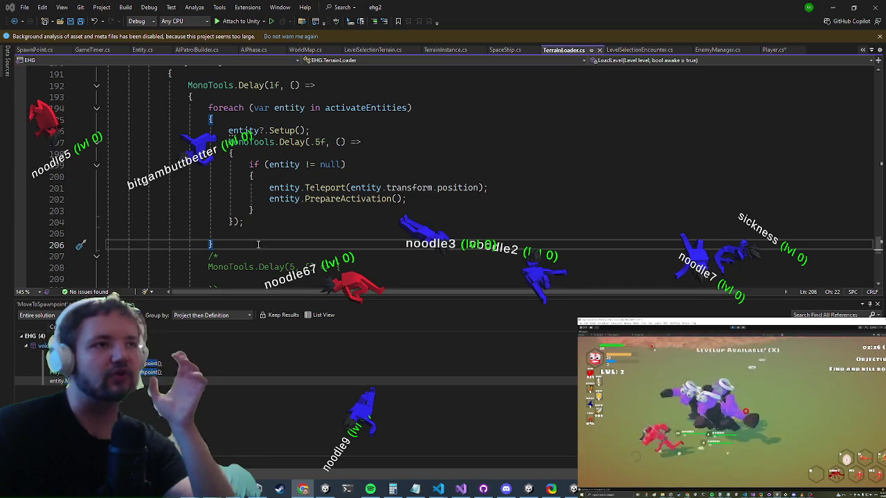
pyautogui.press('Return')
pyautogui.press('Return')
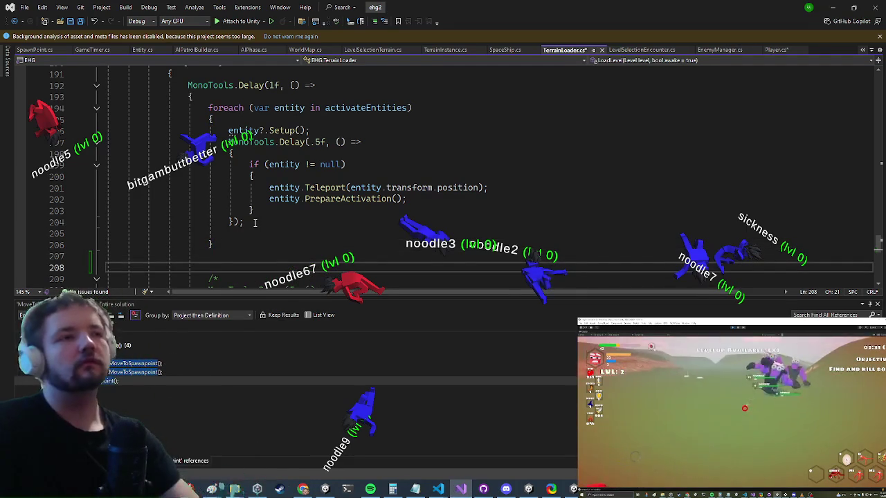
# Write GameState.instance.eventSystem.Raise(new OnLevelV2Loaded()) on line 208 and jump to OnLevelV2Loaded's definition
pyautogui.write('gameEntity.')
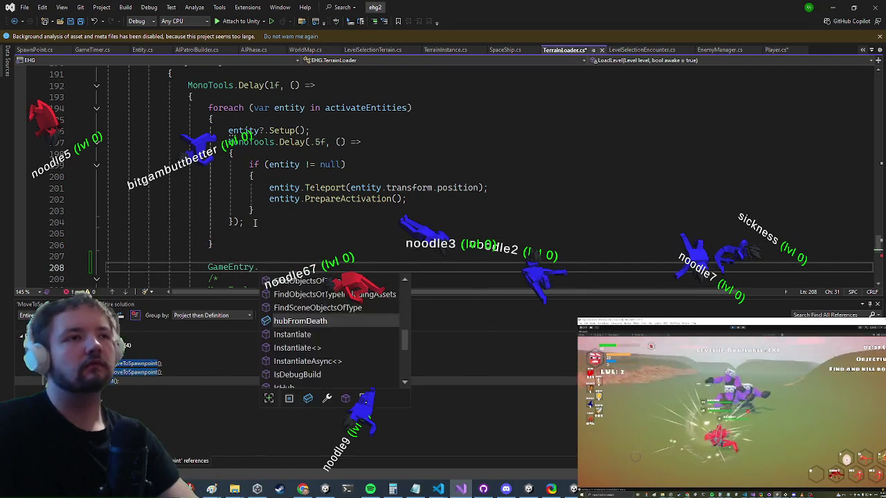
pyautogui.hotkey('ctrl', 'z')
pyautogui.hotkey('ctrl', 'z')
pyautogui.press('Return')
pyautogui.write('GameState.')
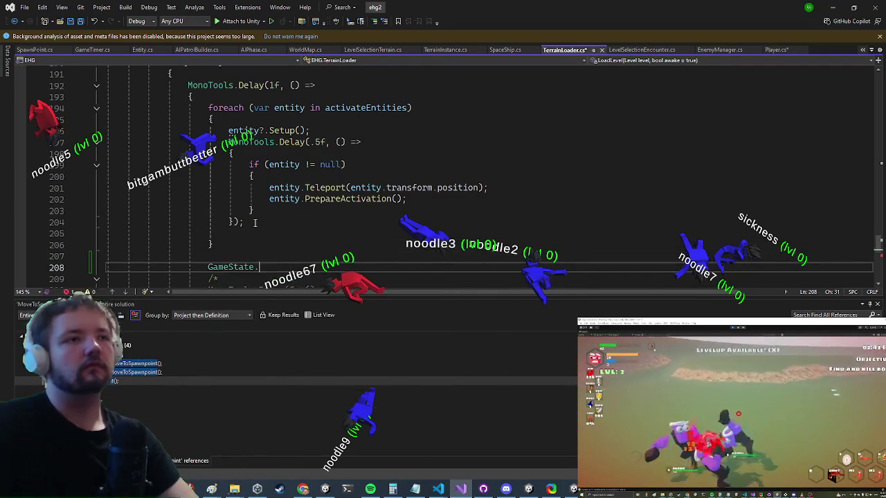
pyautogui.write('instance.even')
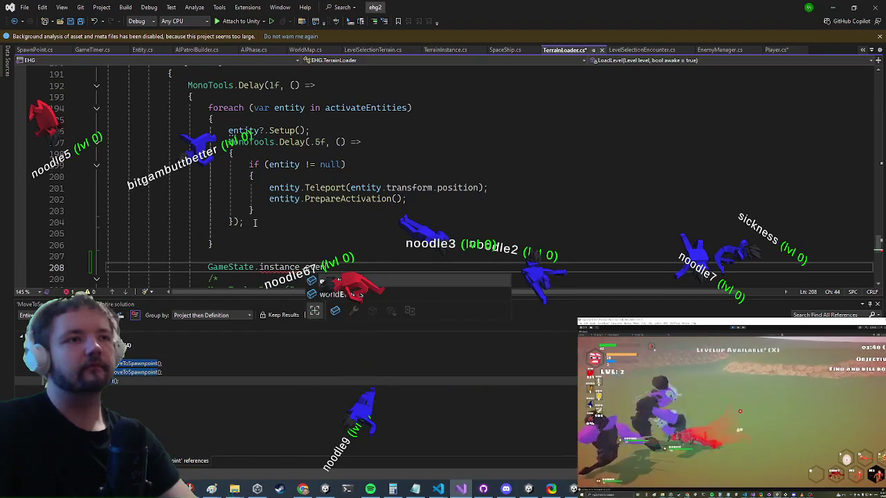
pyautogui.write('tSystem.Raise(n')
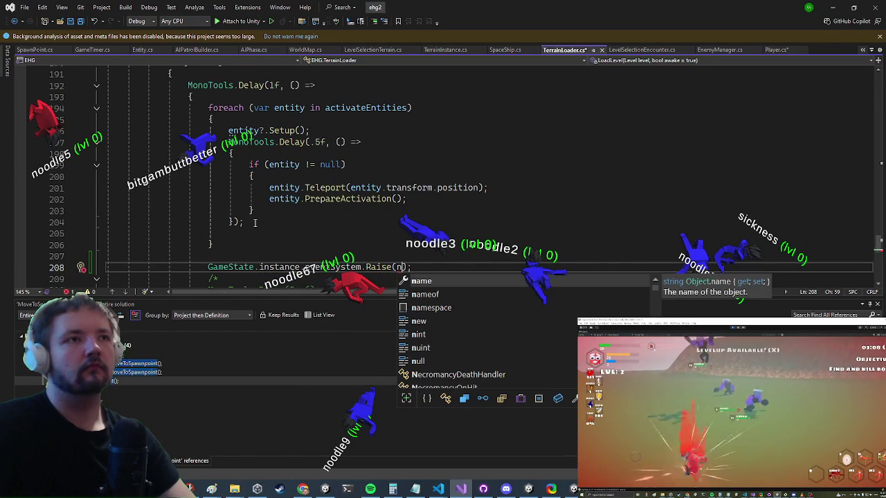
pyautogui.write('ew levello')
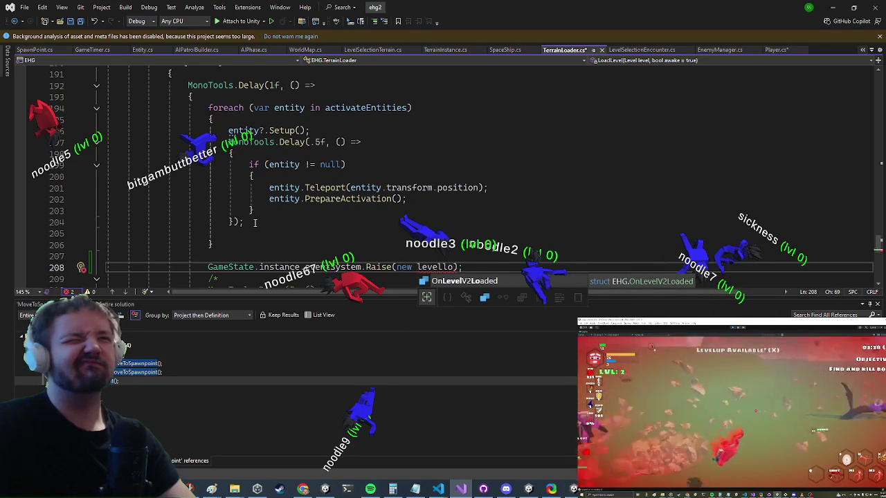
pyautogui.press('Tab')
pyautogui.press('F12')
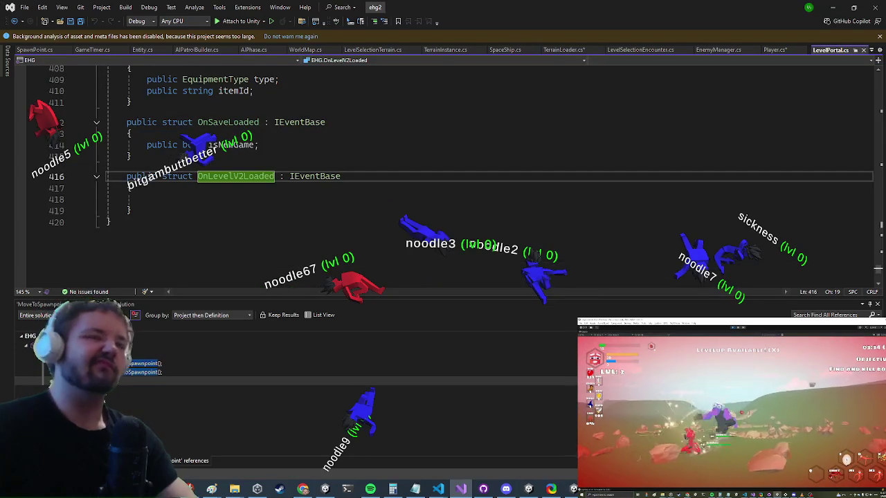
# List all references to OnLevelV2Loaded and browse its Player, LevelEvents and TerrainLoader uses
pyautogui.click(235, 199)
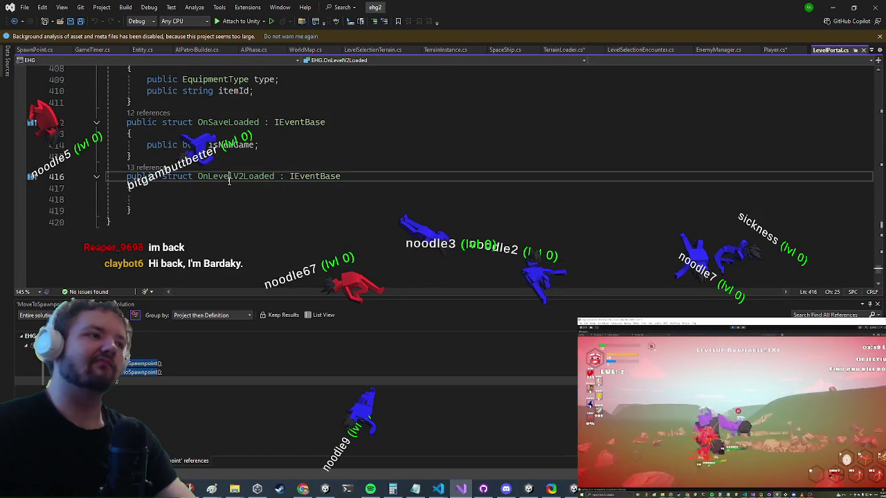
pyautogui.click(232, 178)
pyautogui.rightClick(229, 180)
pyautogui.click(277, 276)
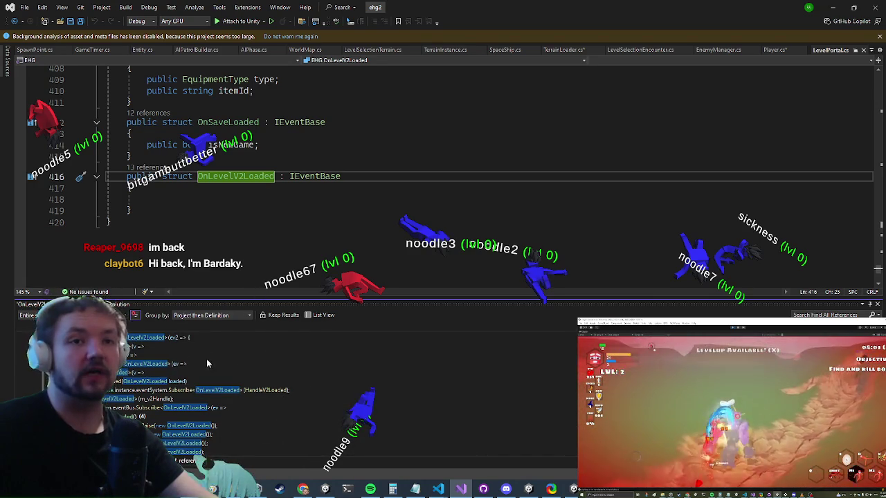
pyautogui.click(121, 391)
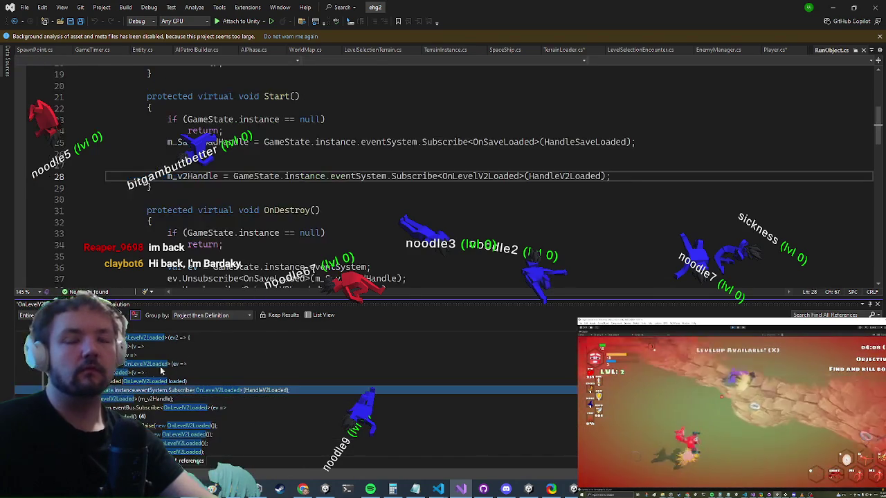
pyautogui.click(202, 372)
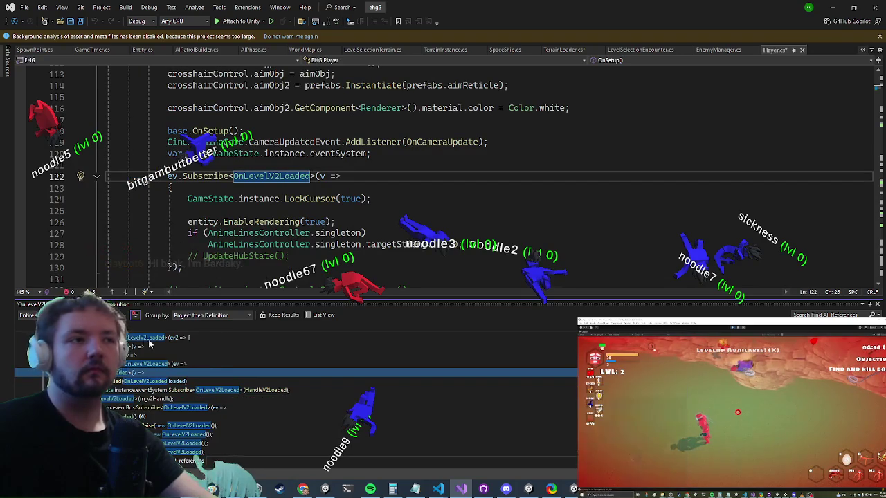
pyautogui.scroll(1, 160, 346)
pyautogui.scroll(-1, 291, 387)
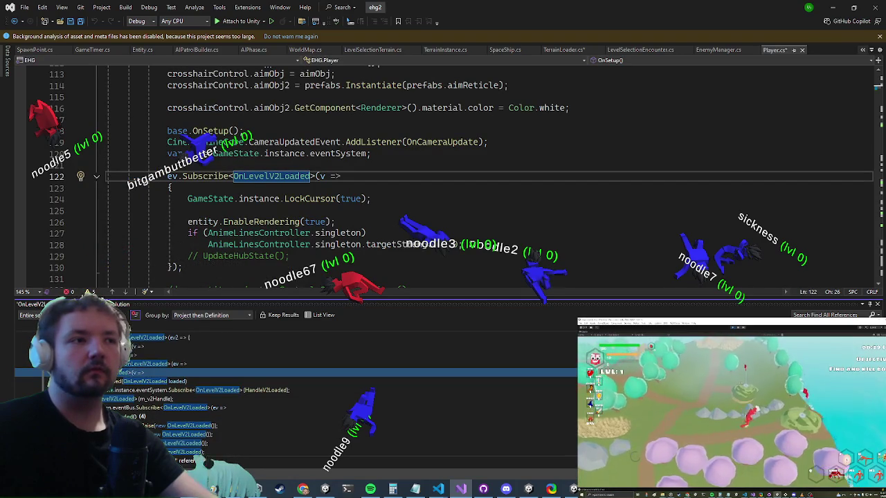
pyautogui.click(201, 434)
pyautogui.click(198, 452)
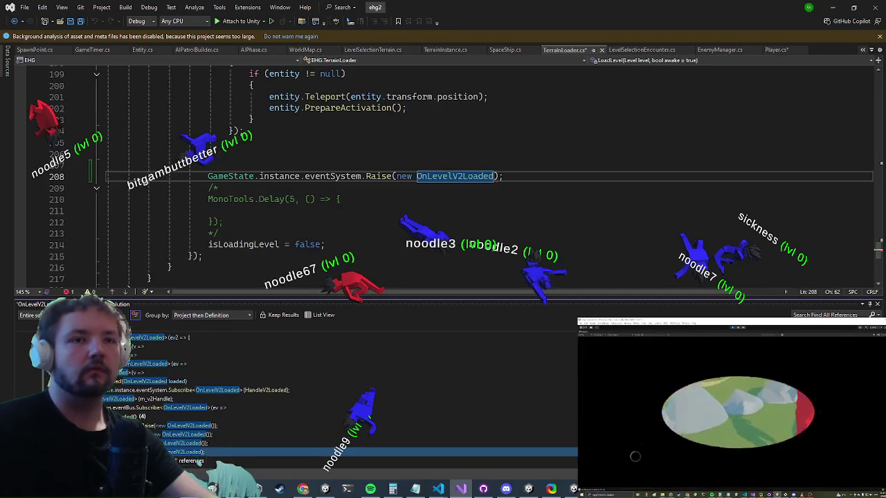
pyautogui.scroll(3, 389, 189)
pyautogui.scroll(-1, 390, 189)
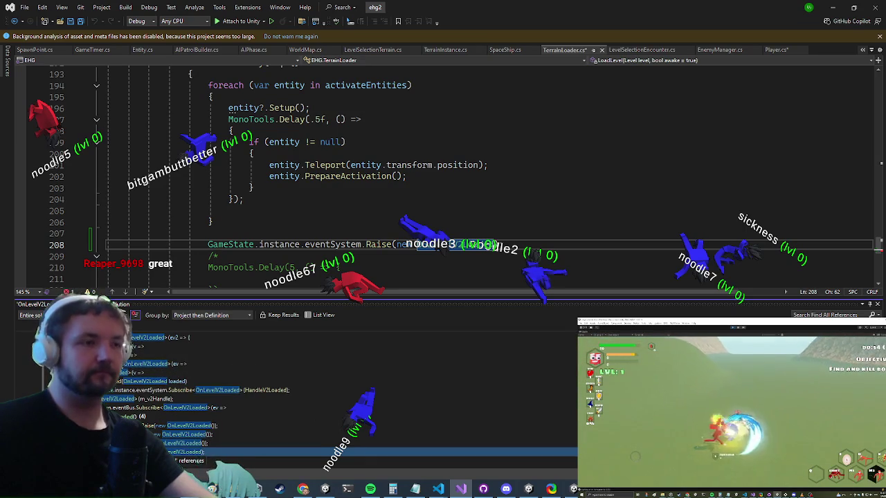
# Find all callers of V2LevelEvents in LevelPortal and open the TerrainLoader one
pyautogui.click(207, 443)
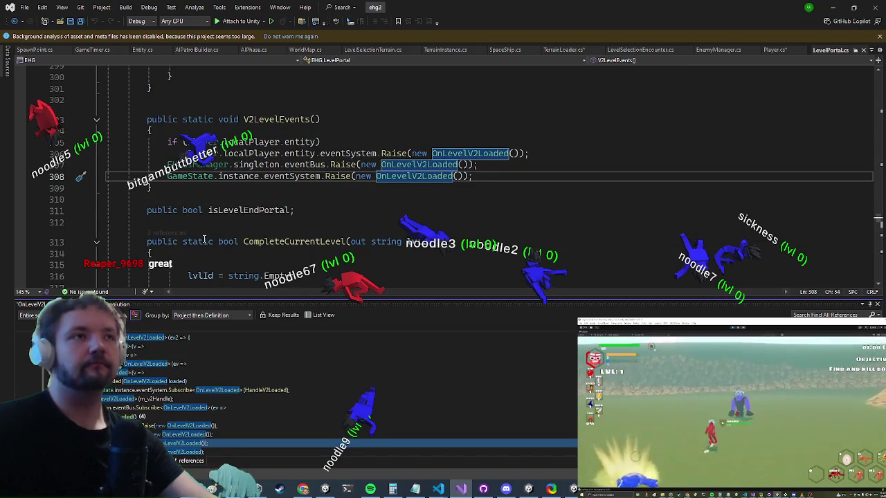
pyautogui.click(287, 119)
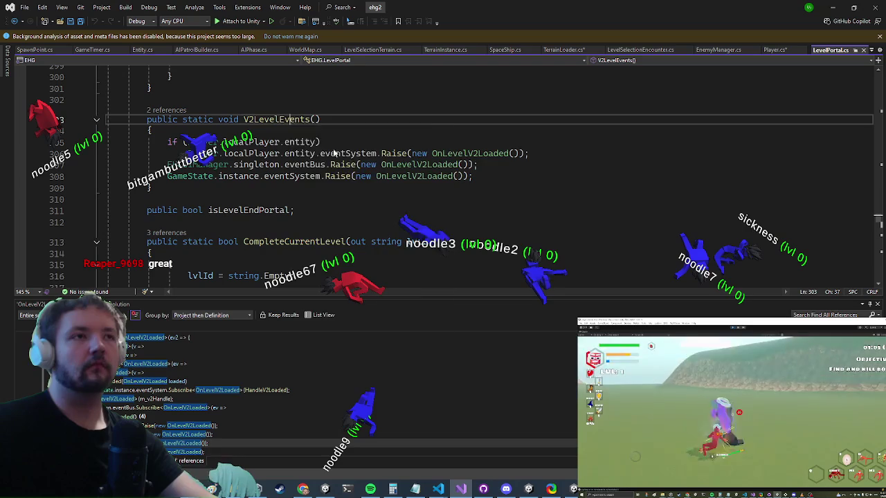
pyautogui.rightClick(287, 119)
pyautogui.click(325, 193)
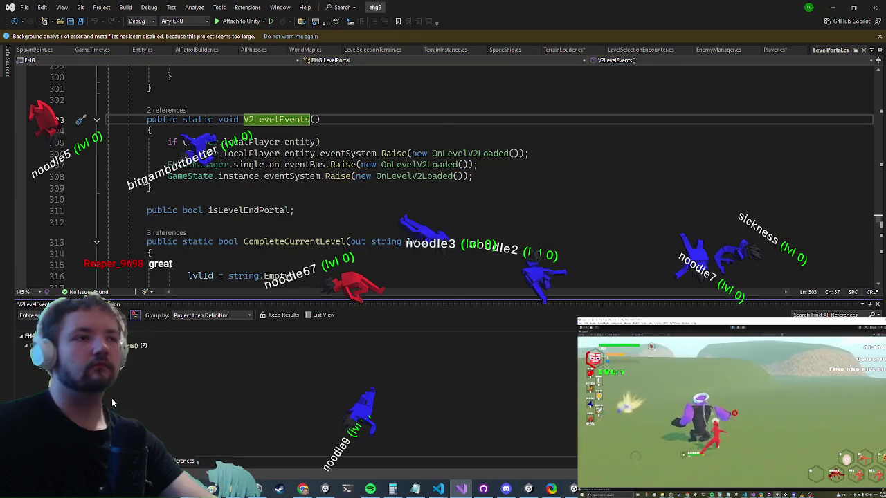
pyautogui.click(277, 363)
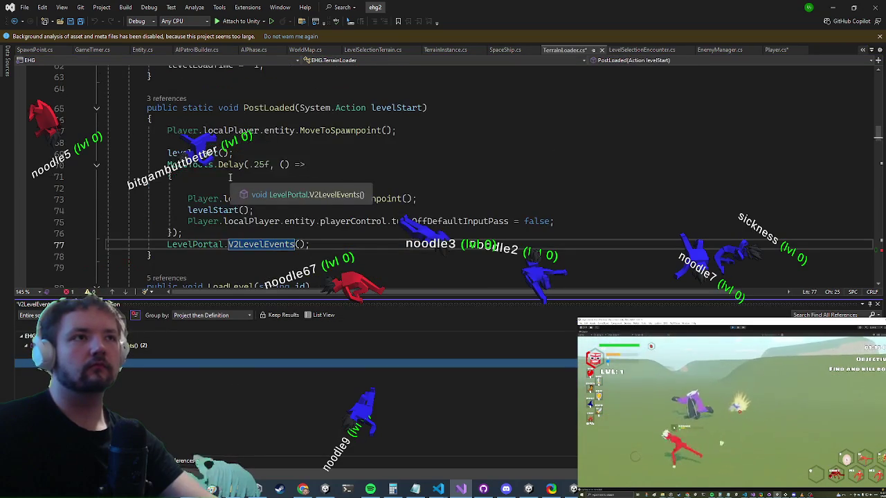
# List PostLoaded references and open its LevelSelectionEncounter, EnemyManager and SpaceShip calls
pyautogui.rightClick(277, 108)
pyautogui.click(323, 191)
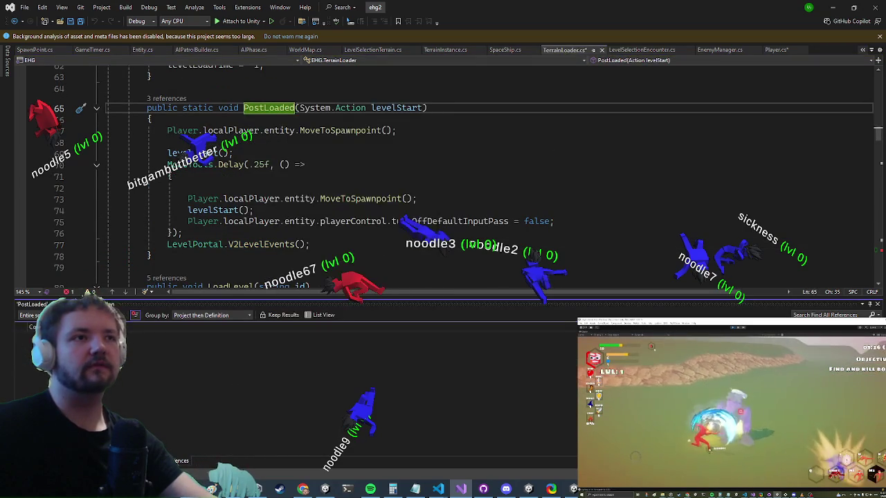
pyautogui.click(138, 363)
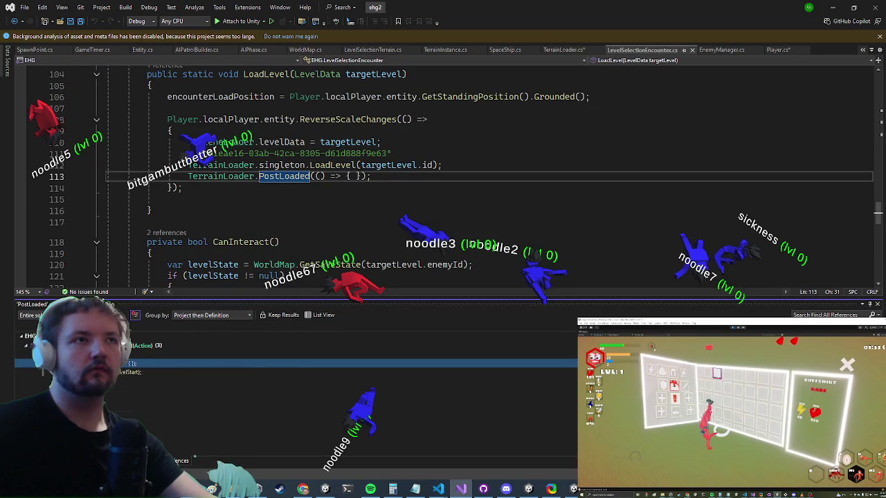
pyautogui.click(138, 355)
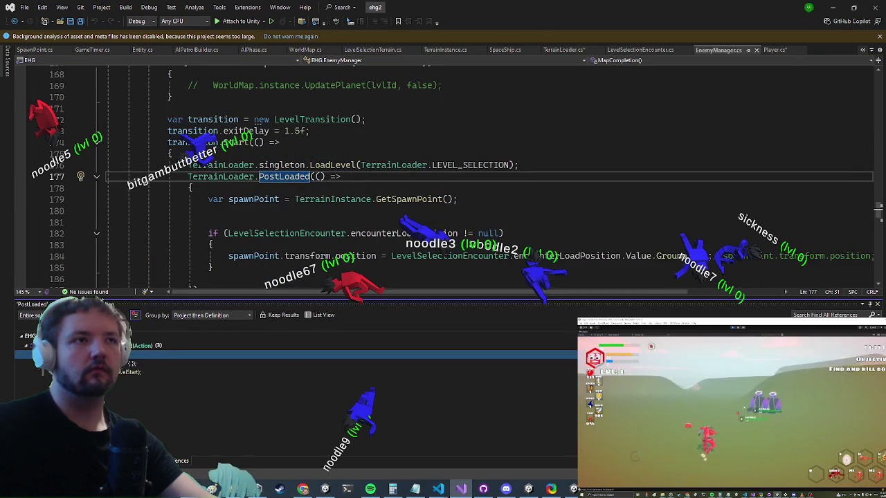
pyautogui.click(138, 372)
pyautogui.scroll(5, 150, 251)
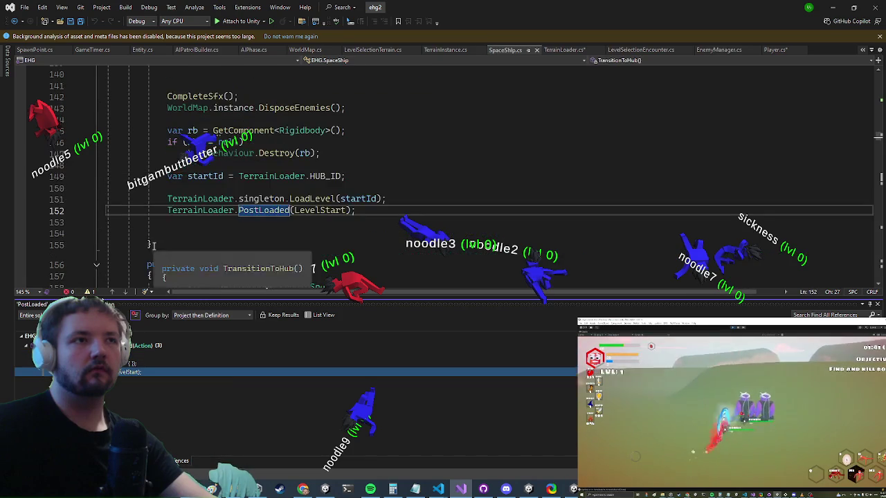
pyautogui.scroll(-4, 159, 188)
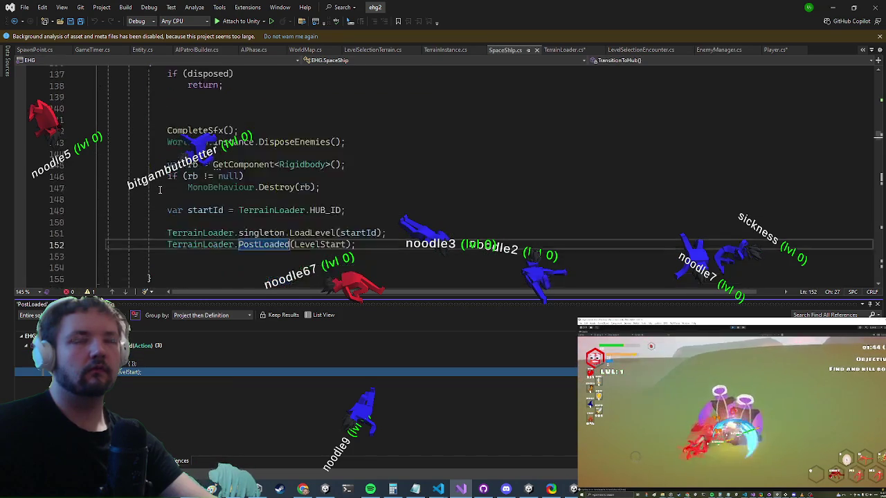
# Step between PostLoaded call sites, then revisit the Player subscription and TerrainLoader's PostLoaded
pyautogui.hotkey('shift', 'F8')
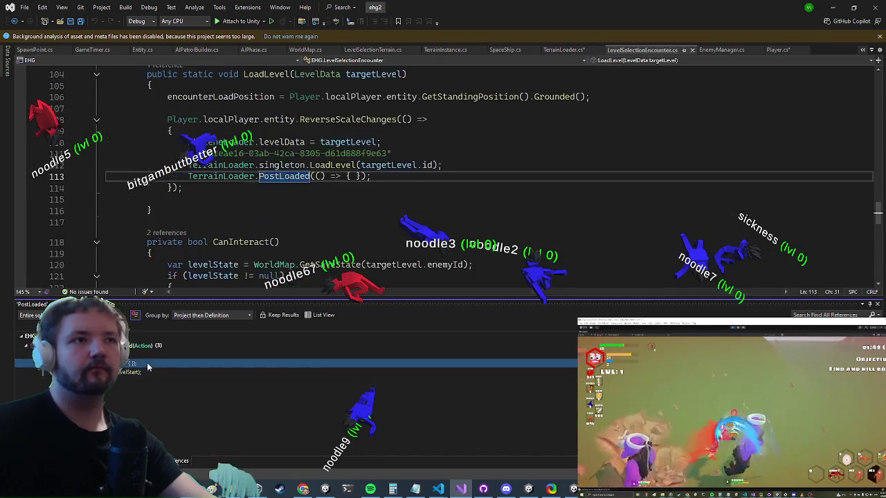
pyautogui.scroll(3, 194, 229)
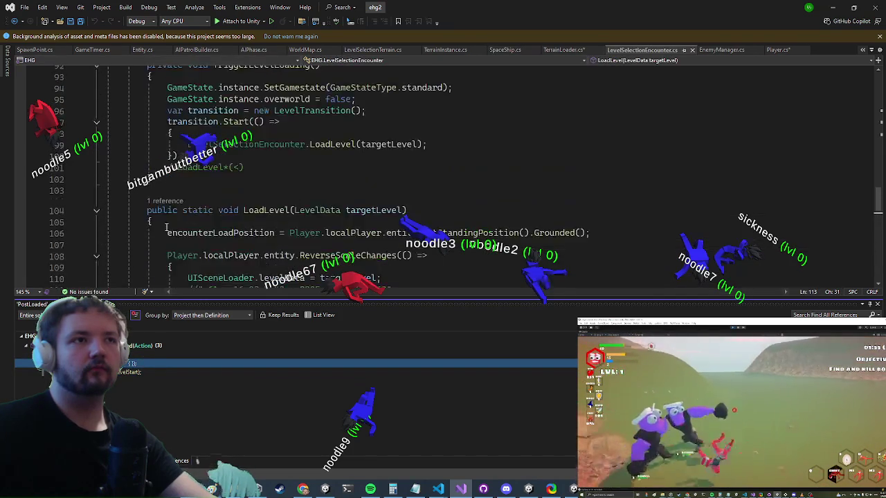
pyautogui.scroll(-2, 194, 229)
pyautogui.hotkey('shift', 'F8')
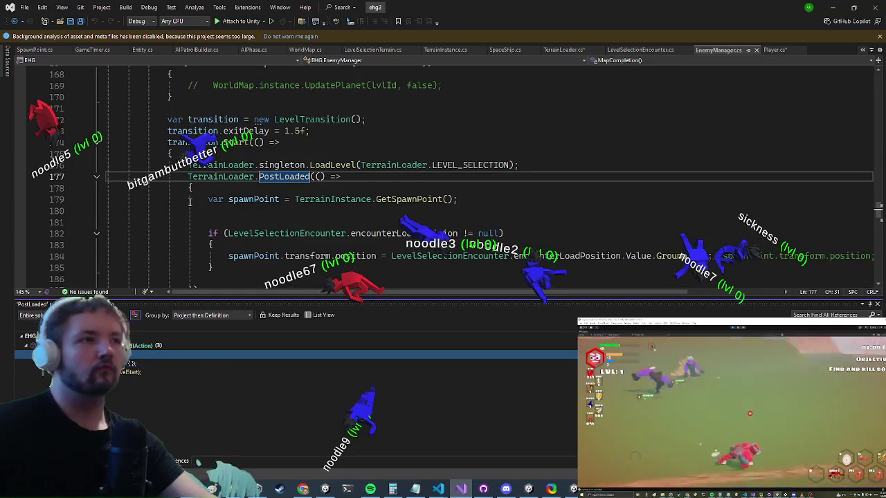
pyautogui.scroll(-1, 168, 188)
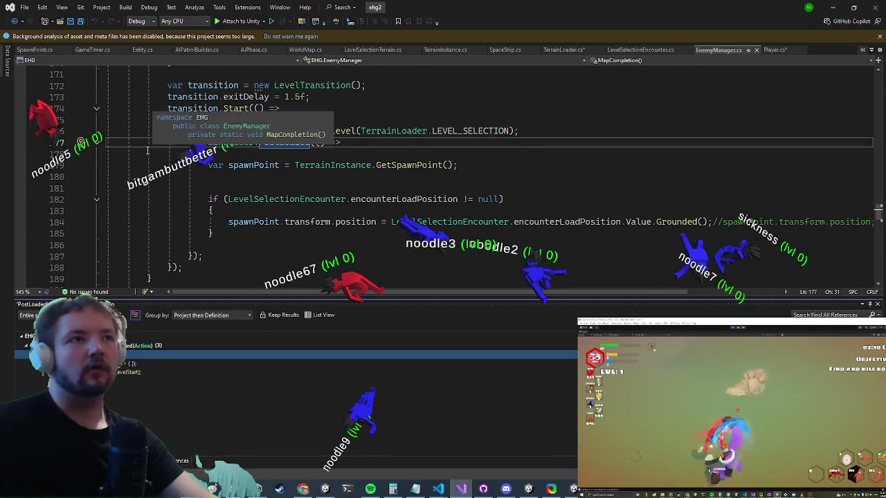
pyautogui.scroll(-1, 144, 159)
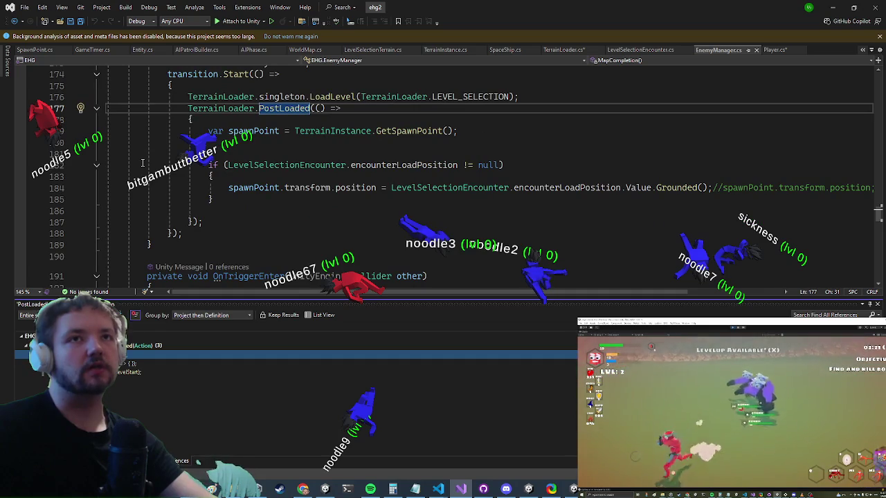
pyautogui.scroll(-1, 140, 165)
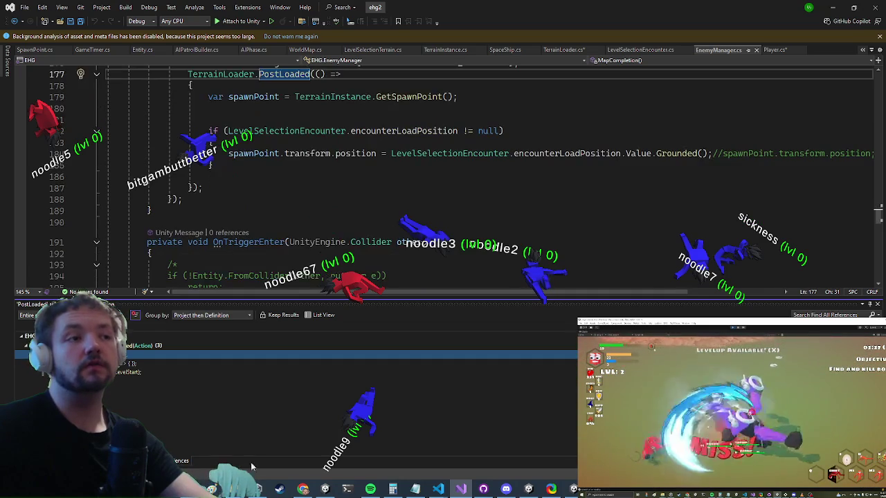
pyautogui.click(124, 373)
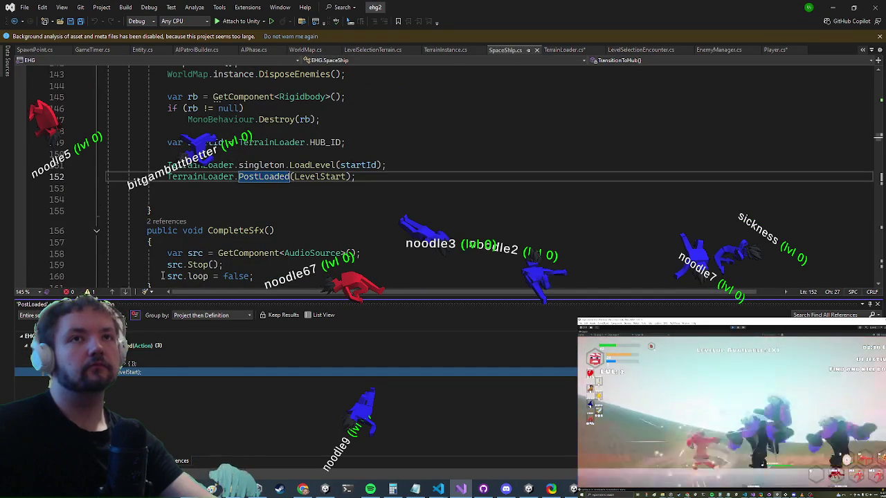
pyautogui.click(762, 51)
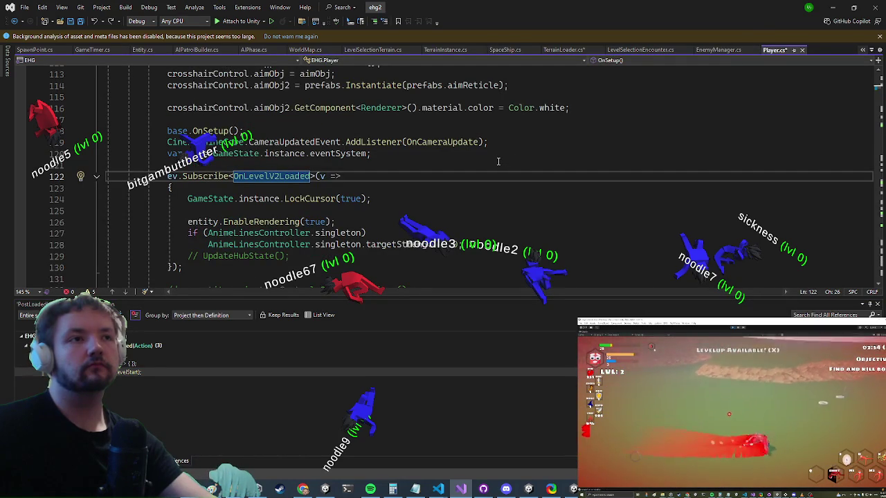
pyautogui.click(565, 51)
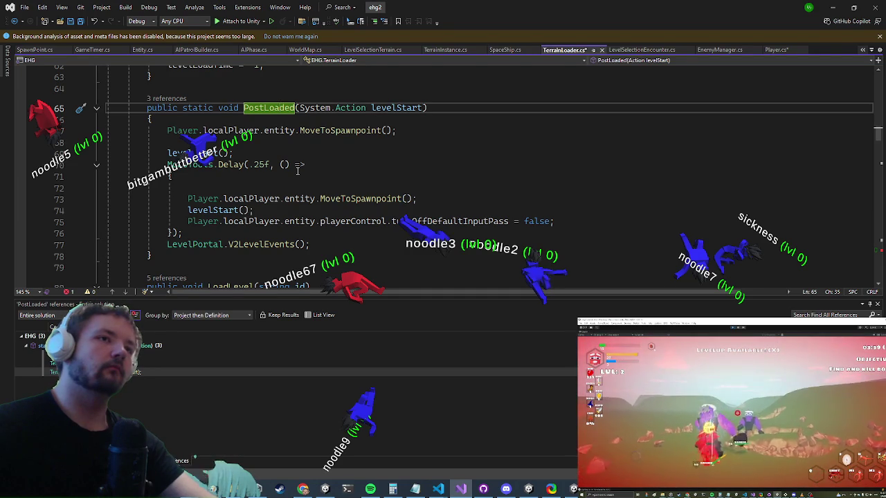
# Cycle again through the SpaceShip, LevelSelectionEncounter and EnemyManager PostLoaded calls
pyautogui.scroll(-1, 297, 170)
pyautogui.press('F8')
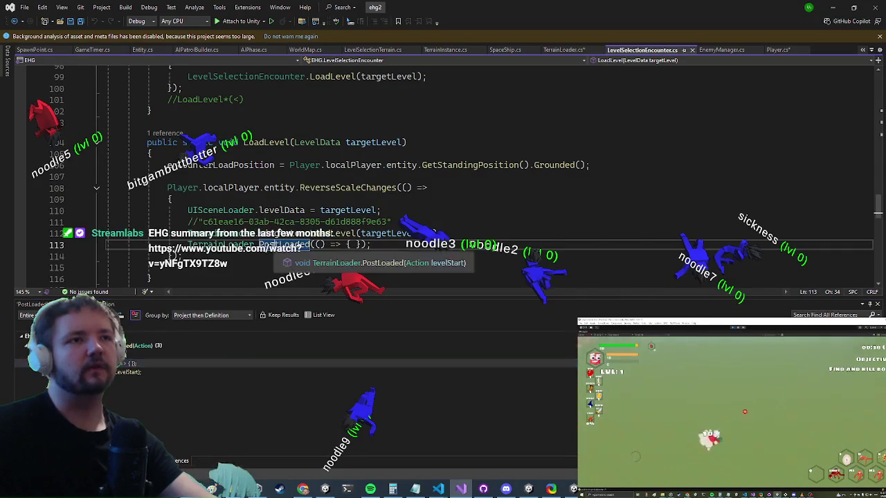
pyautogui.press('Right')
pyautogui.press('Right')
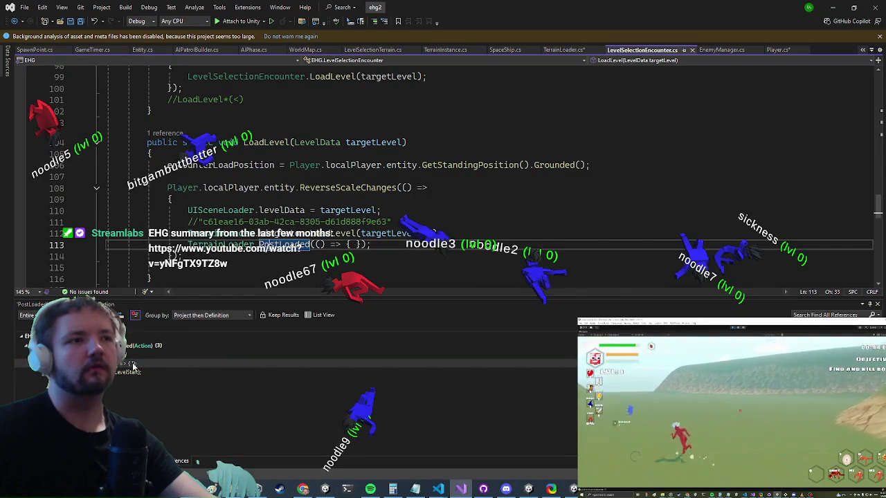
pyautogui.doubleClick(119, 373)
pyautogui.doubleClick(127, 364)
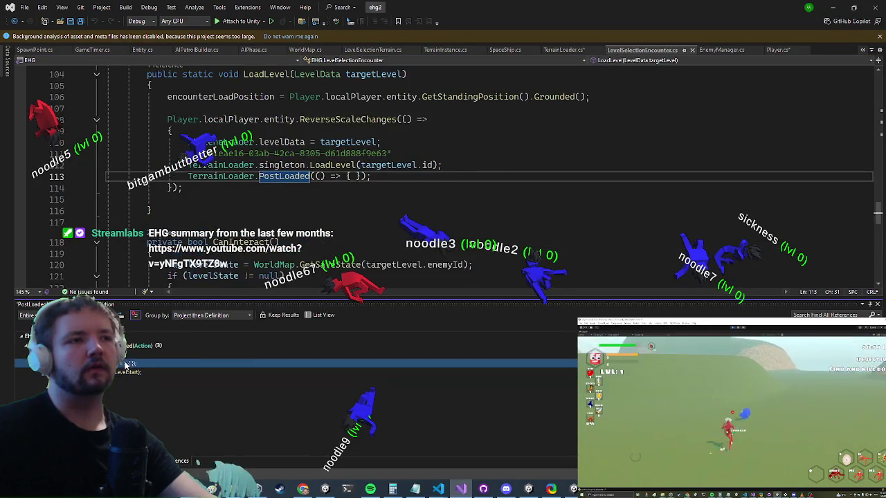
pyautogui.doubleClick(121, 373)
pyautogui.doubleClick(126, 365)
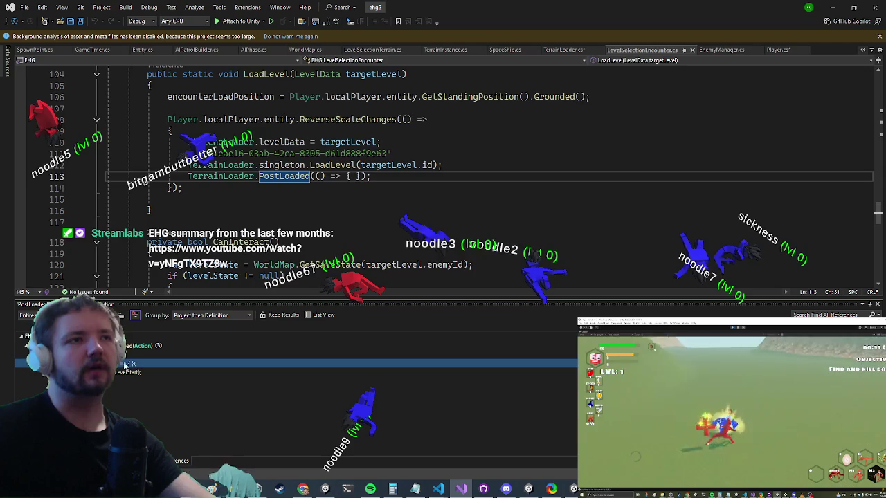
pyautogui.doubleClick(141, 373)
pyautogui.doubleClick(142, 364)
pyautogui.doubleClick(139, 356)
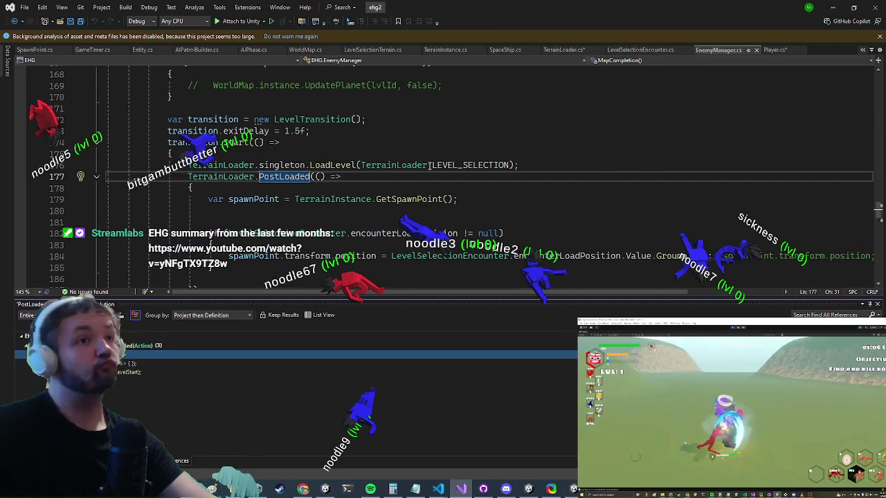
# Follow LoadLevel in EnemyManager's MapCompletion to its TerrainLoader definition
pyautogui.scroll(-1, 370, 164)
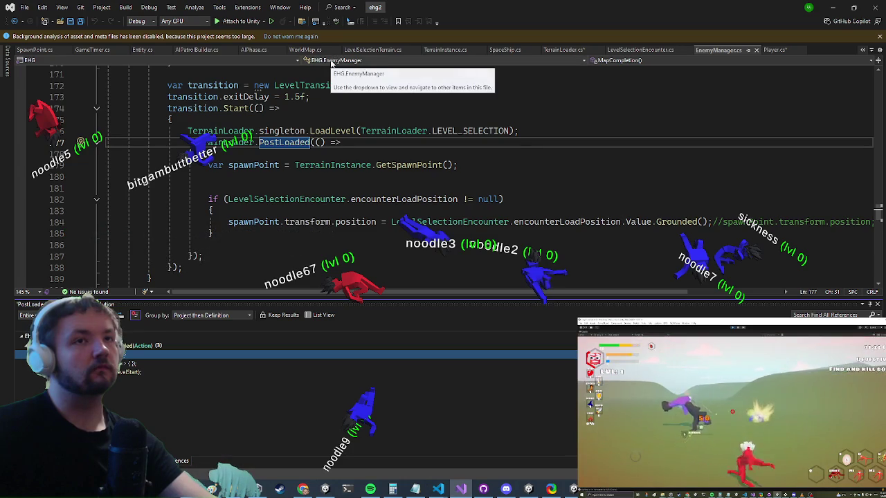
pyautogui.click(314, 131)
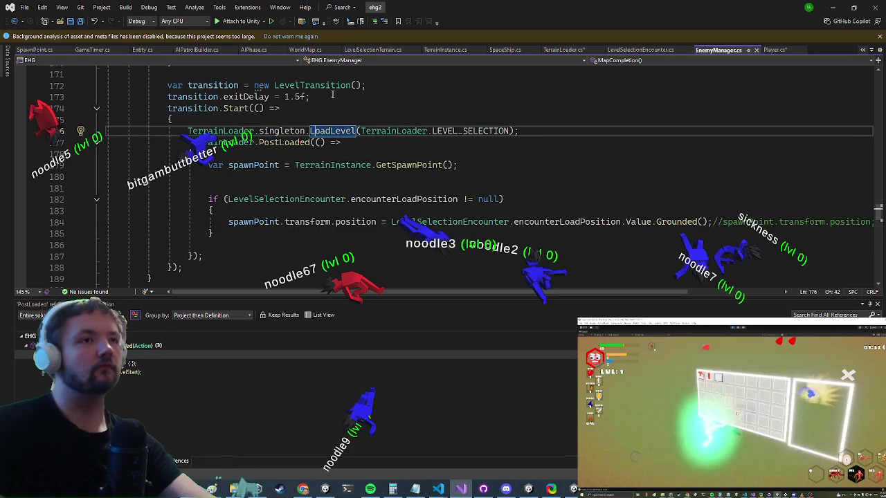
pyautogui.press('F12')
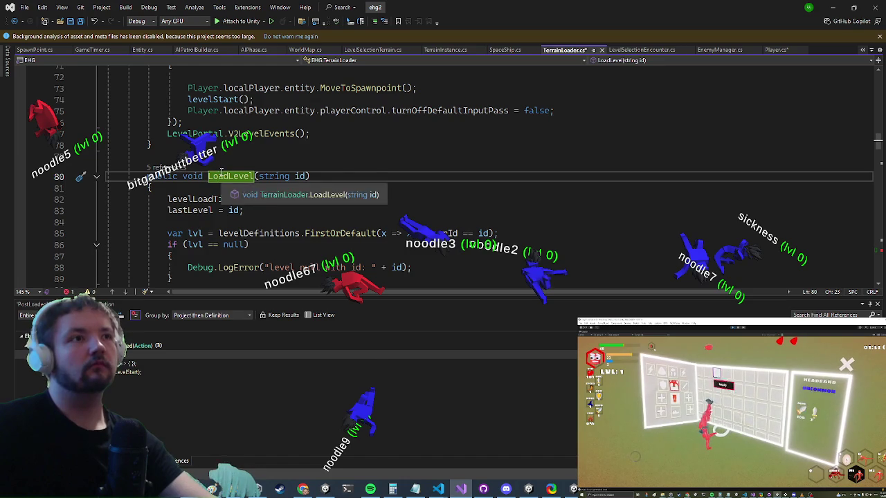
# List LoadLevel's 5 references and preview its LevelPortal and SpaceShip calls, then select OnLevelV2Loaded in Player.cs
pyautogui.rightClick(220, 174)
pyautogui.click(236, 263)
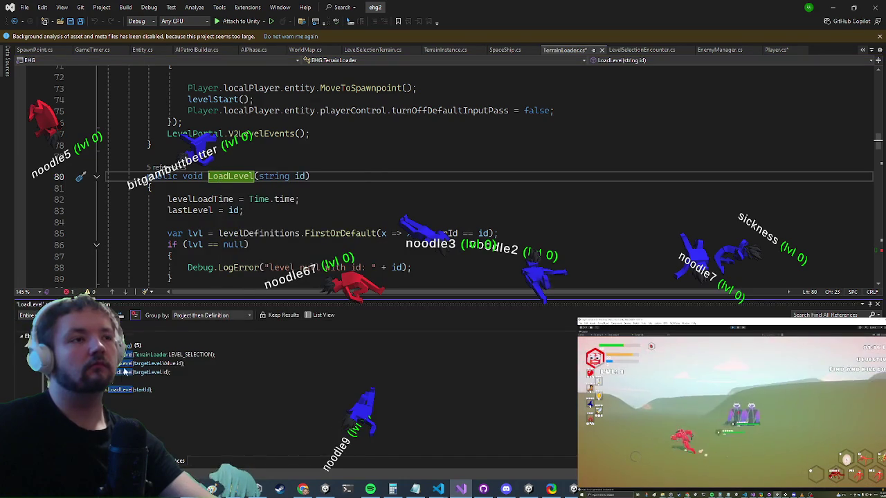
pyautogui.doubleClick(117, 386)
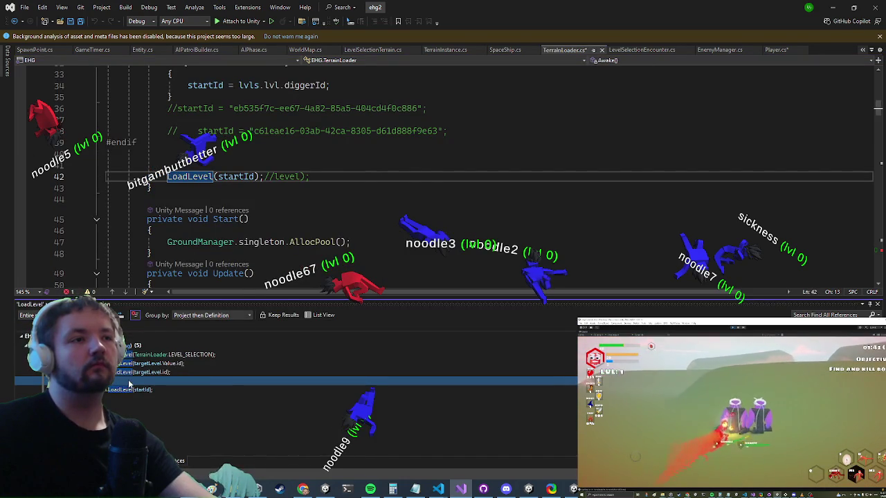
pyautogui.press('Up')
pyautogui.press('Up')
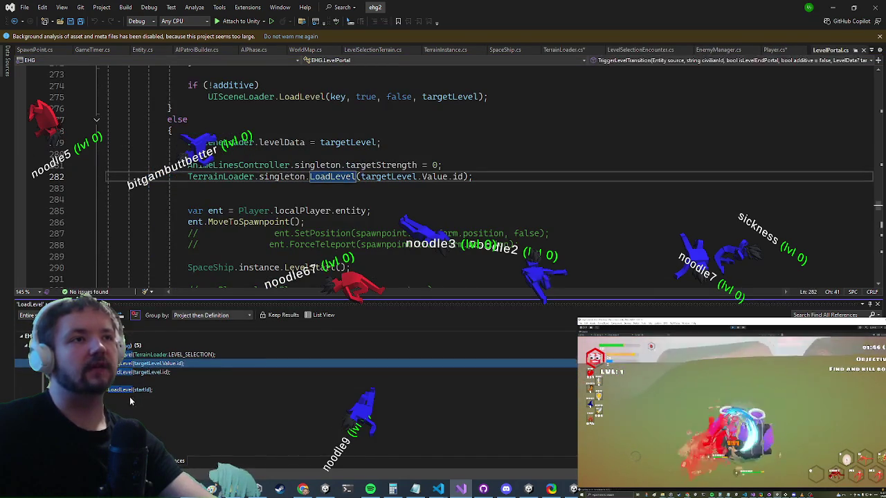
pyautogui.press('Down')
pyautogui.press('Down')
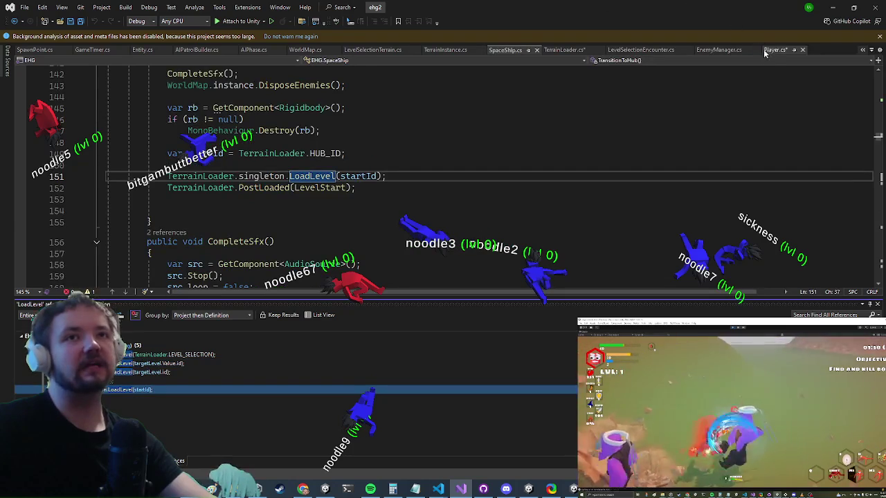
pyautogui.click(772, 50)
pyautogui.doubleClick(280, 176)
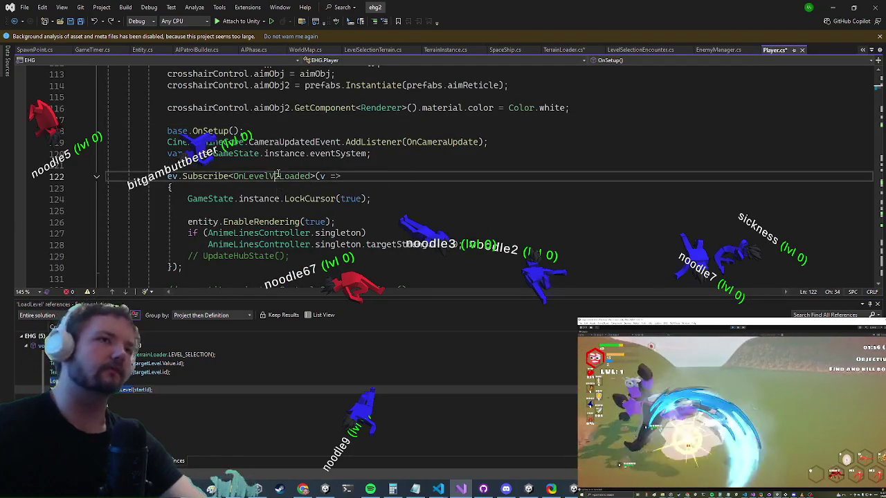
# Move the ragdoll and camera lines above MoveToSpawnpoint inside the OnLevelV2Loaded handler
pyautogui.press('Down')
pyautogui.press('Down')
pyautogui.press('Down')
pyautogui.press('Up')
pyautogui.press('Up')
pyautogui.press('Up')
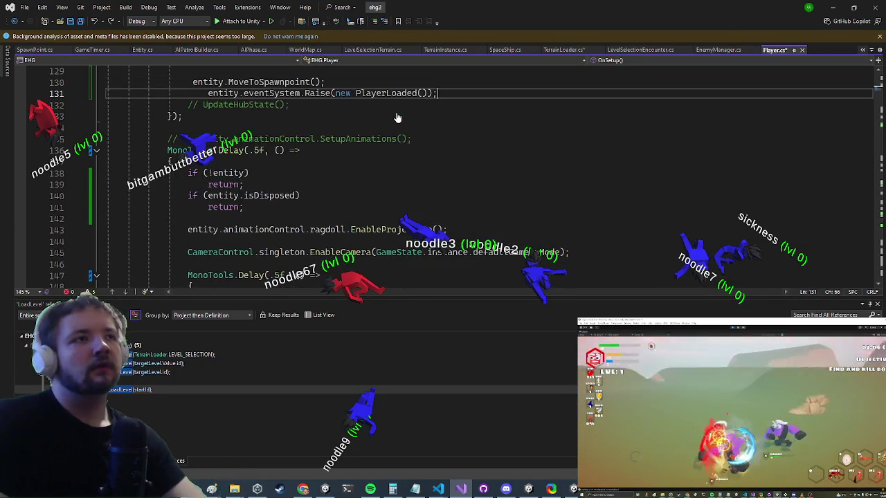
pyautogui.press('End')
pyautogui.hotkey('ctrl', 'z')
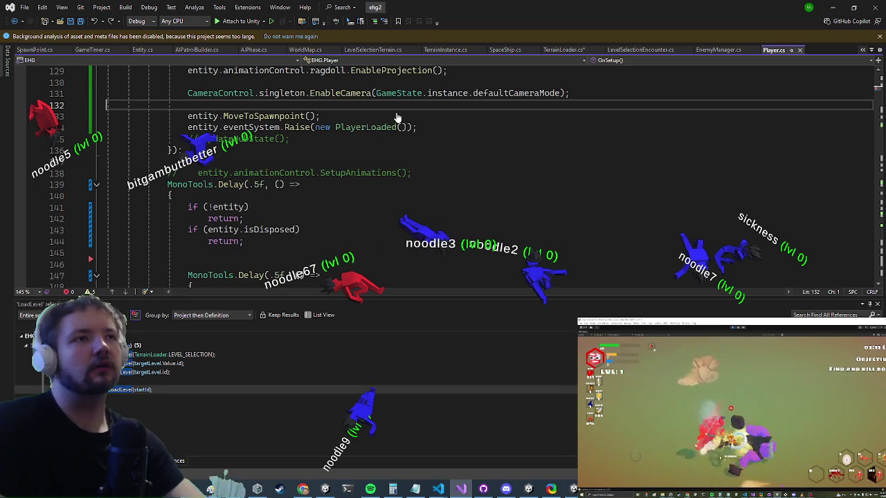
pyautogui.scroll(3, 397, 113)
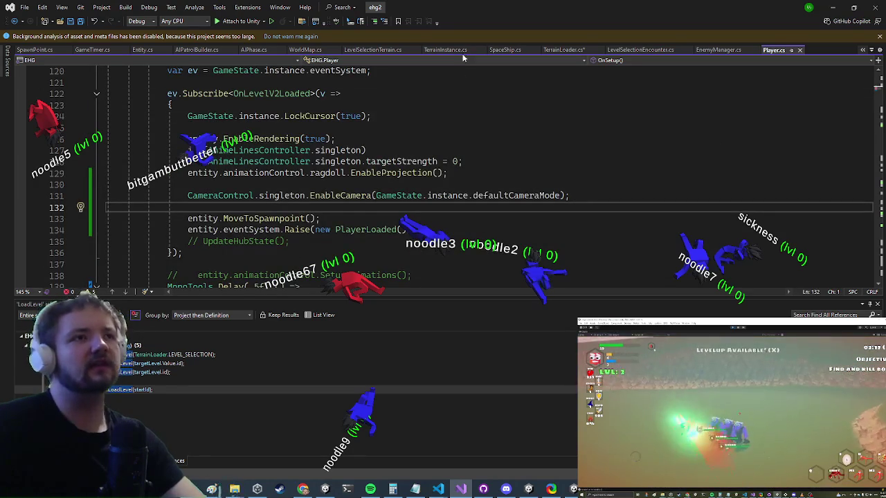
pyautogui.scroll(-9, 374, 160)
pyautogui.scroll(7, 268, 147)
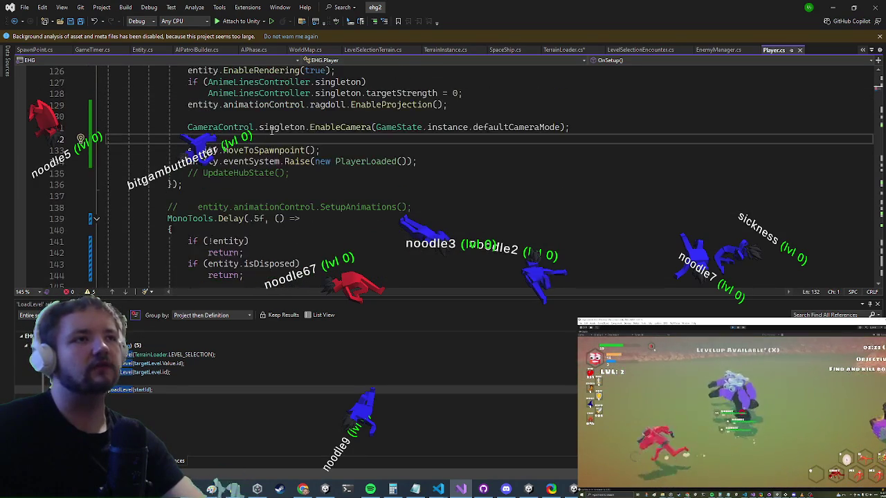
pyautogui.scroll(3, 269, 147)
pyautogui.scroll(-7, 263, 173)
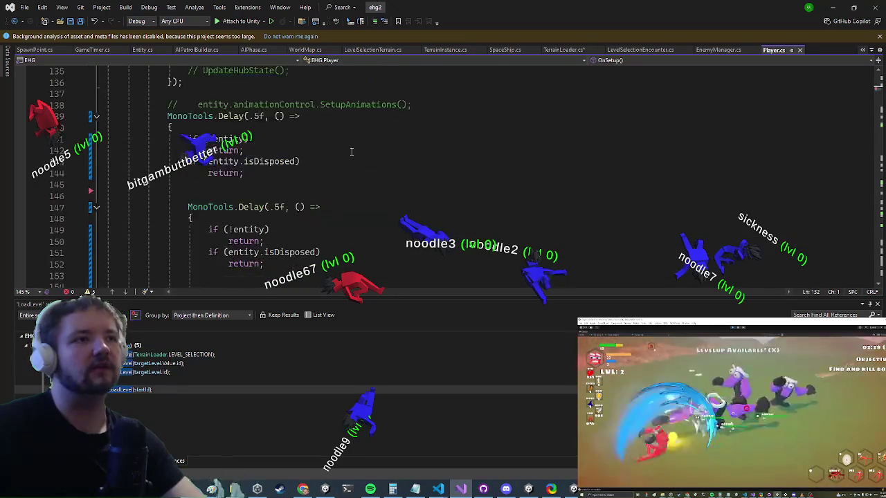
pyautogui.scroll(-1, 257, 202)
pyautogui.scroll(-1, 353, 245)
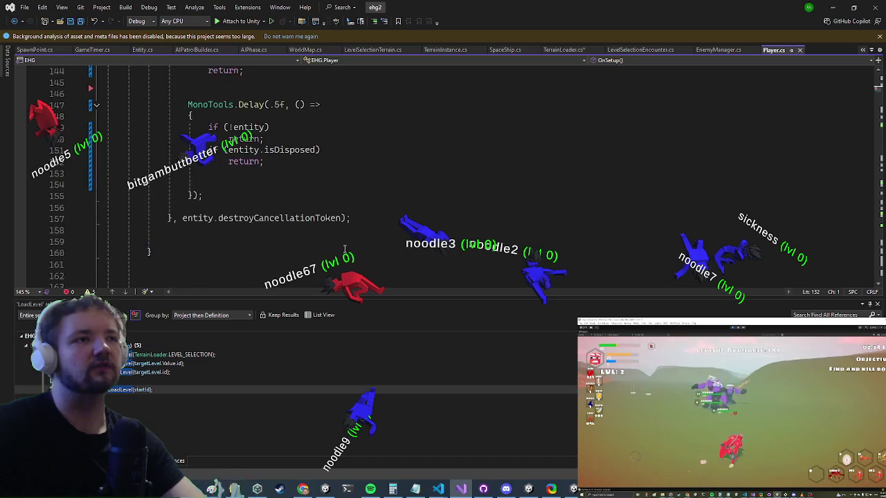
# Delete the old MonoTools.Delay block and save Player.cs
pyautogui.moveTo(202, 234)
pyautogui.mouseDown()
pyautogui.moveTo(167, 196)
pyautogui.moveTo(177, 174)
pyautogui.mouseUp()
pyautogui.press('Delete')
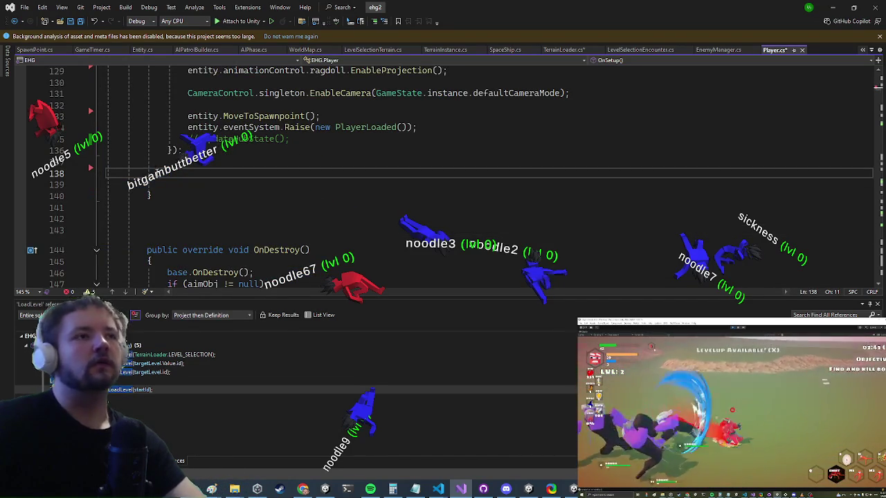
pyautogui.scroll(4, 191, 139)
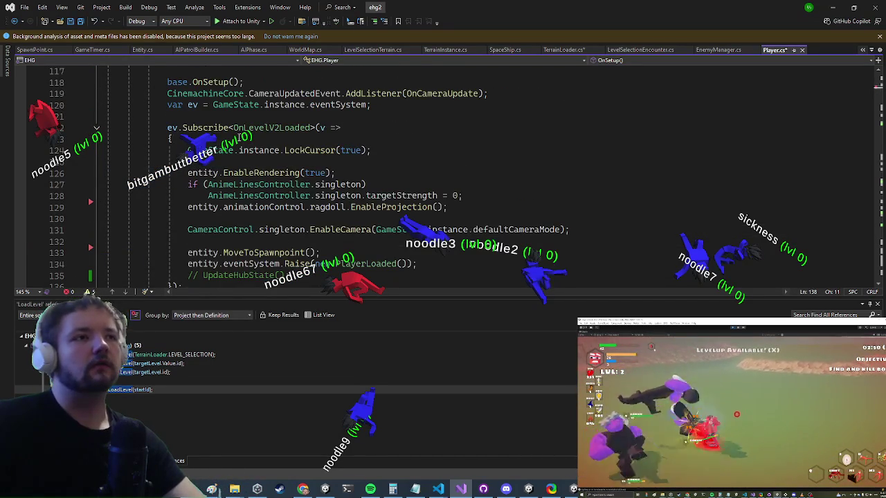
pyautogui.click(187, 140)
pyautogui.hotkey('ctrl', 's')
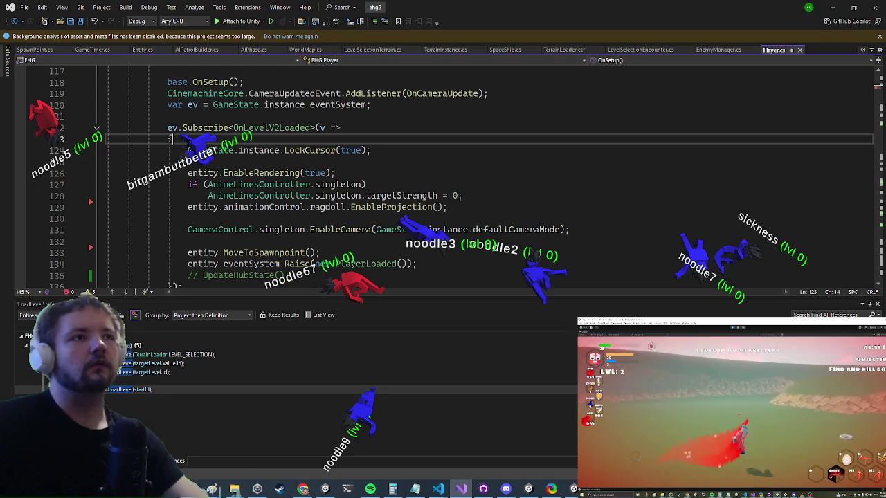
pyautogui.scroll(-1, 211, 89)
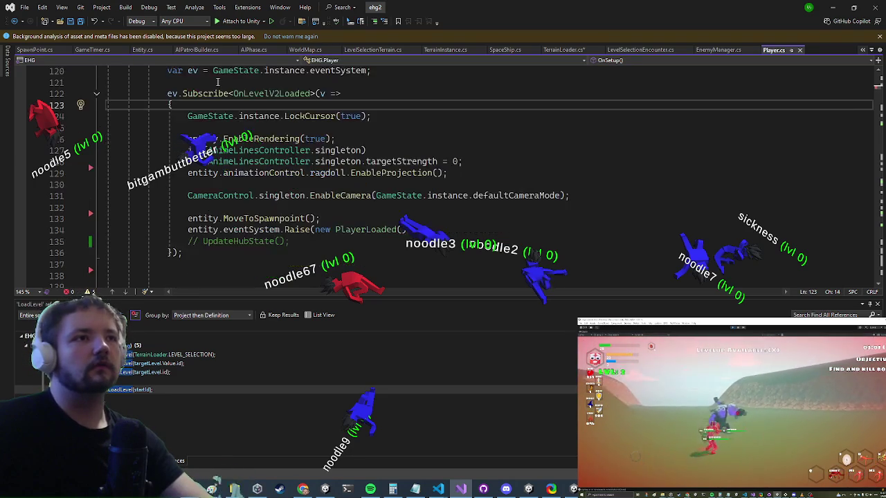
pyautogui.scroll(2, 195, 85)
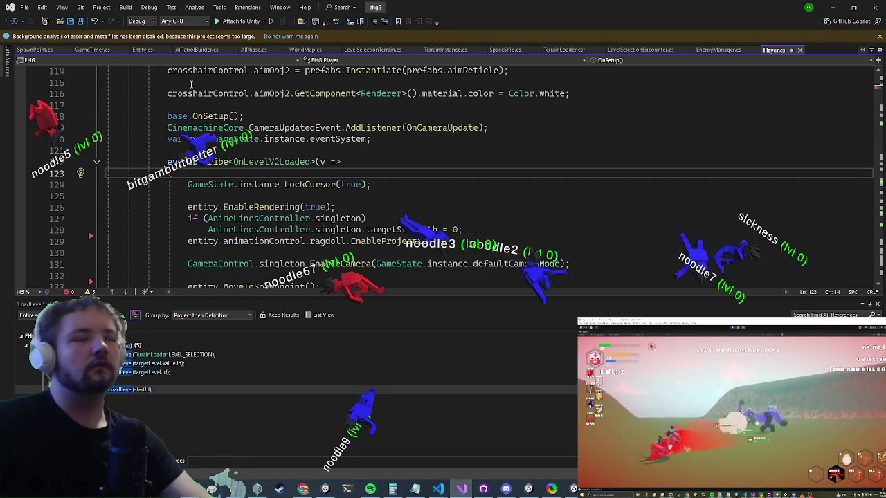
# From TerrainLoader.cs, search code for 'events' to reach V2LevelEvents in LevelPortal.cs
pyautogui.click(573, 50)
pyautogui.click(279, 176)
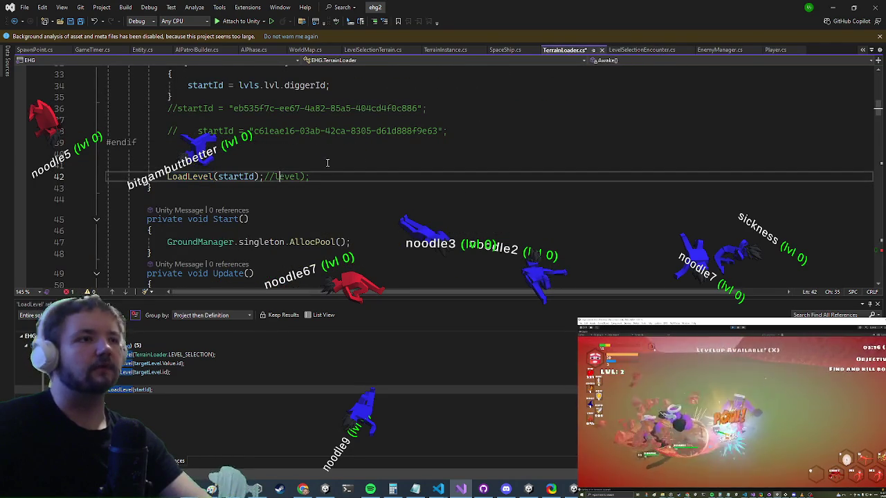
pyautogui.hotkey('ctrl', 't')
pyautogui.write('v2events')
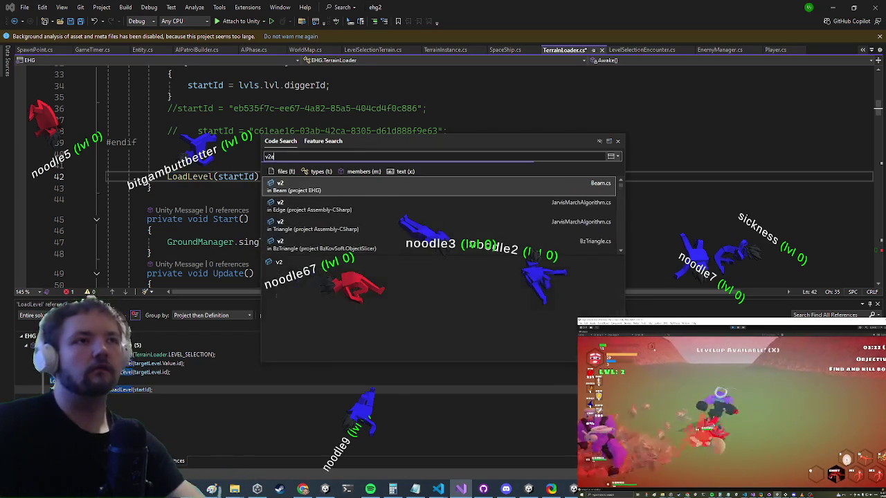
pyautogui.press('Return')
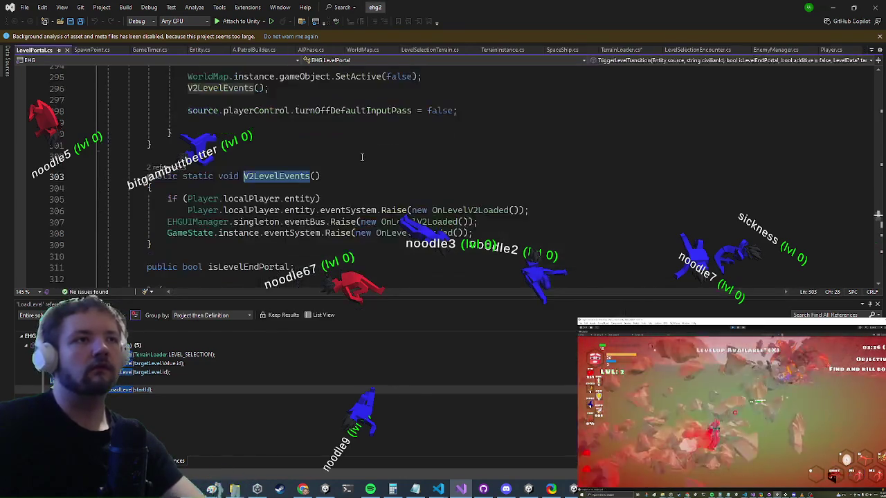
# List all V2LevelEvents references and jump to its call in TerrainLoader
pyautogui.rightClick(280, 179)
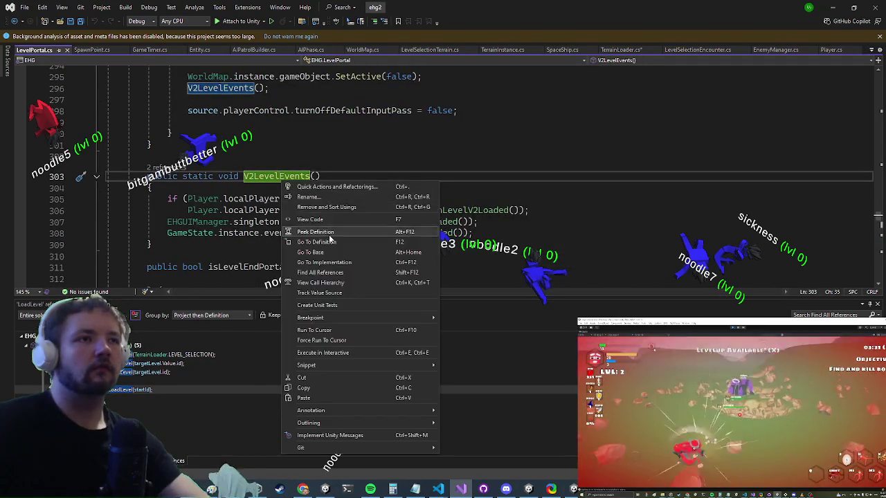
pyautogui.click(315, 282)
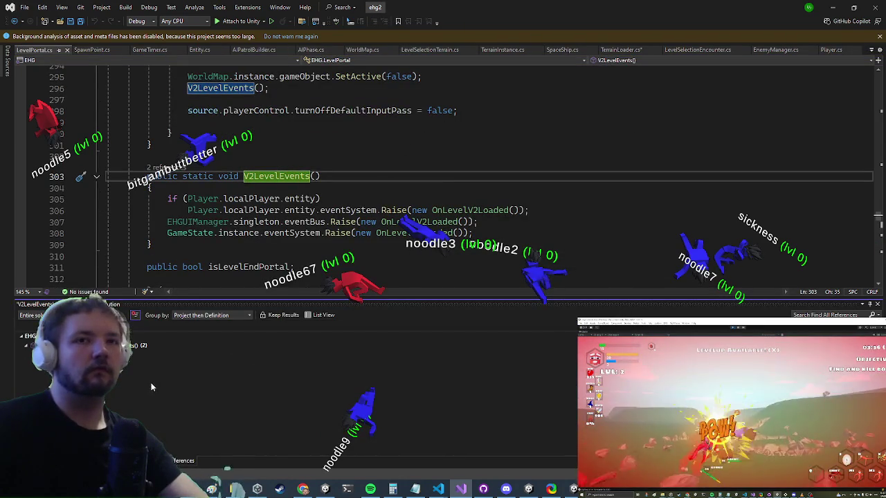
pyautogui.doubleClick(160, 362)
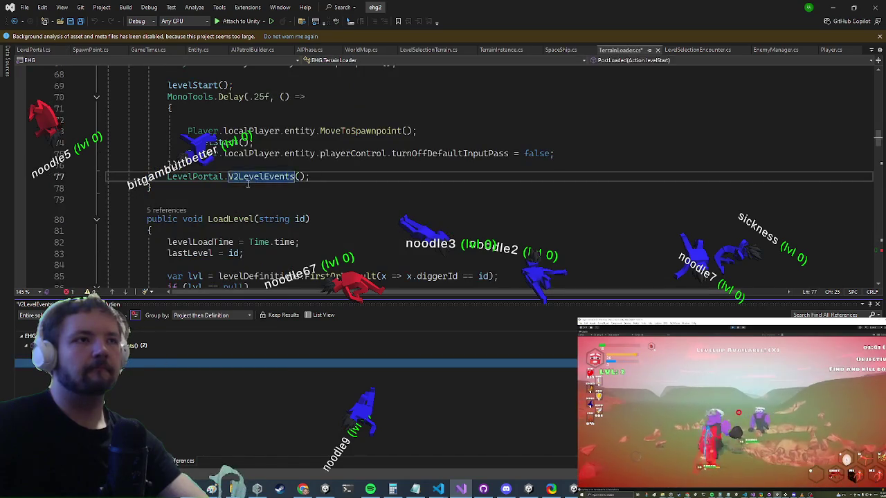
pyautogui.scroll(-2, 258, 133)
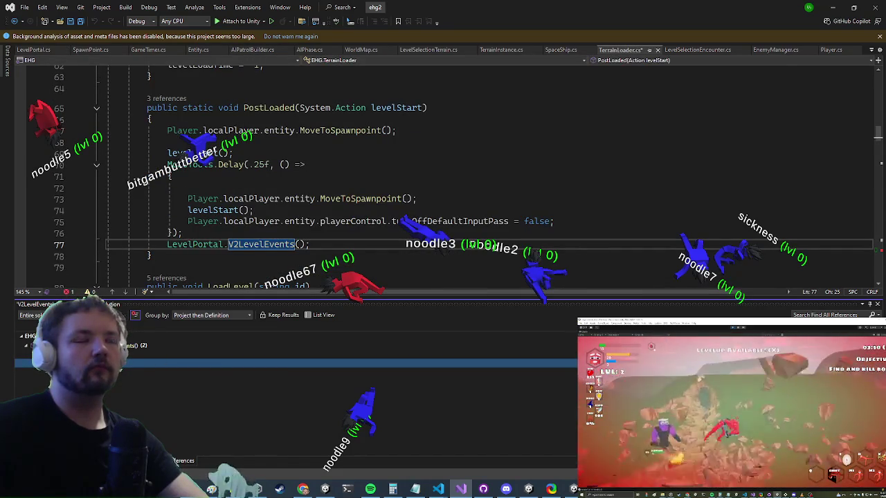
# Review the LevelPortal reference, selecting its V2LevelEvents() call on line 296, then return to TerrainLoader.cs
pyautogui.hotkey('shift', 'F8')
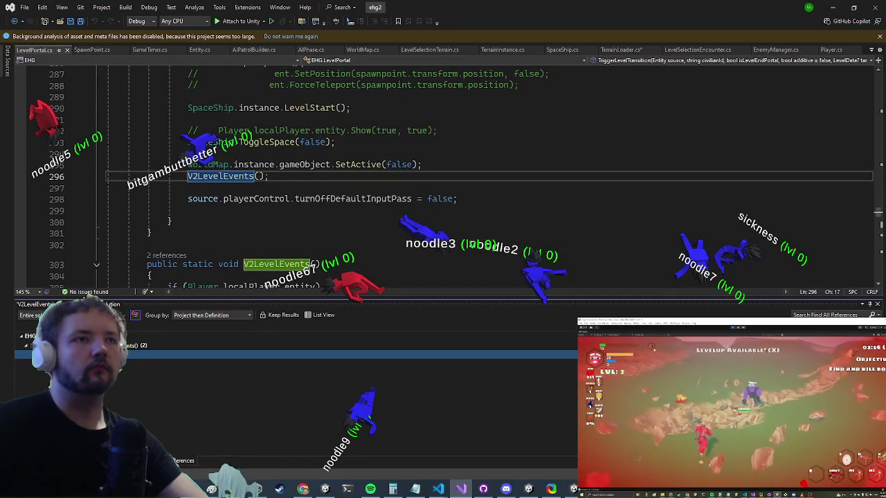
pyautogui.scroll(3, 155, 238)
pyautogui.scroll(10, 155, 238)
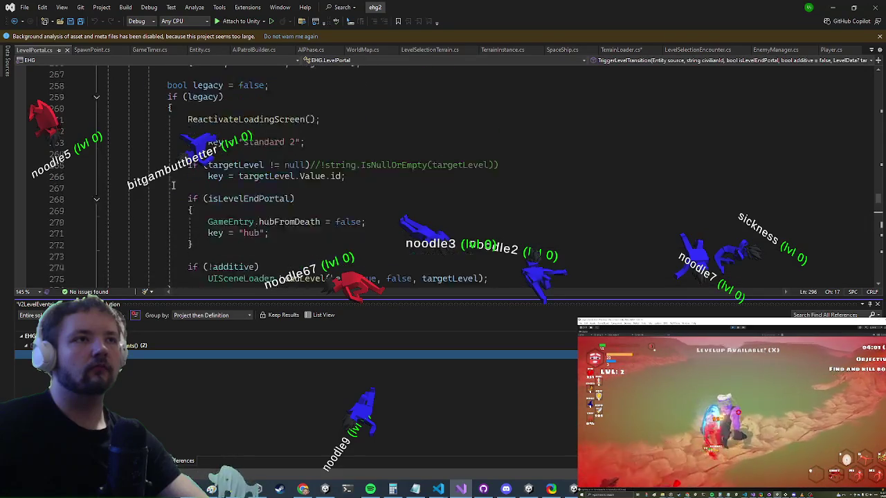
pyautogui.scroll(1, 187, 132)
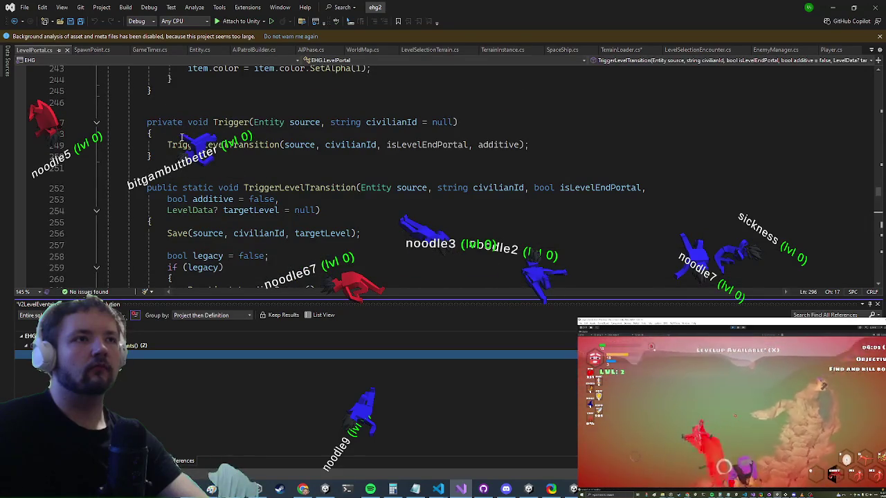
pyautogui.scroll(-9, 177, 167)
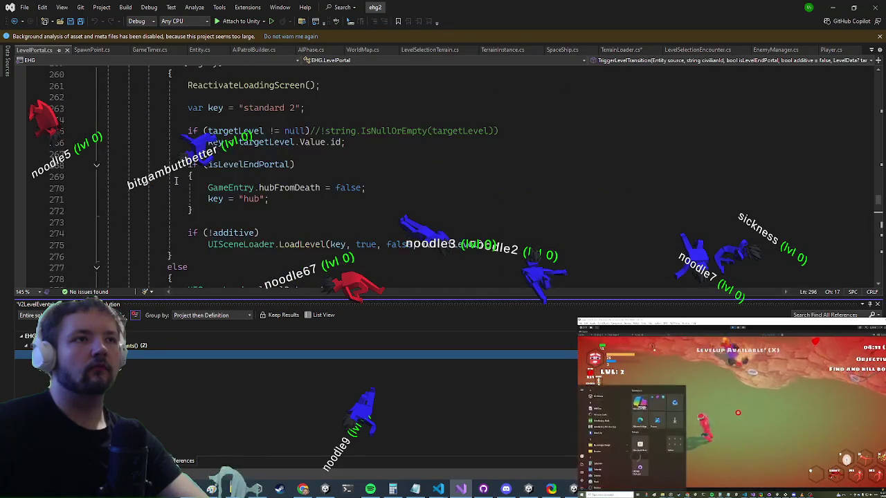
pyautogui.scroll(-4, 176, 180)
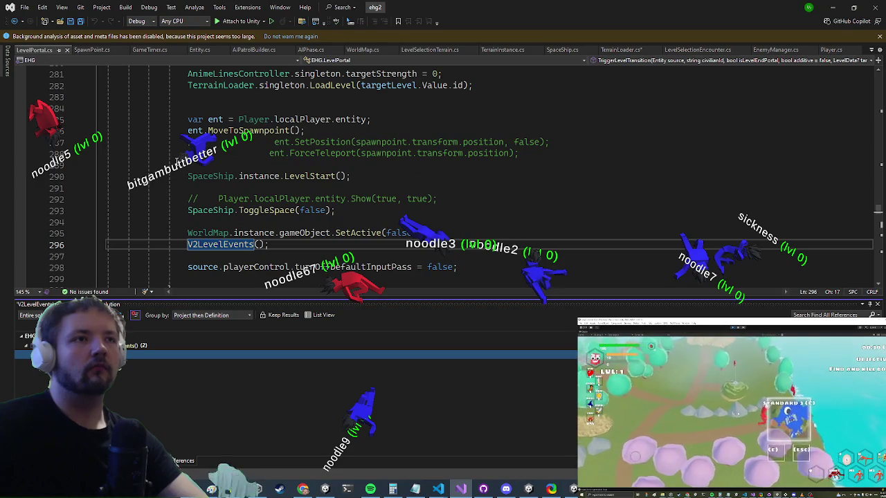
pyautogui.scroll(-2, 170, 187)
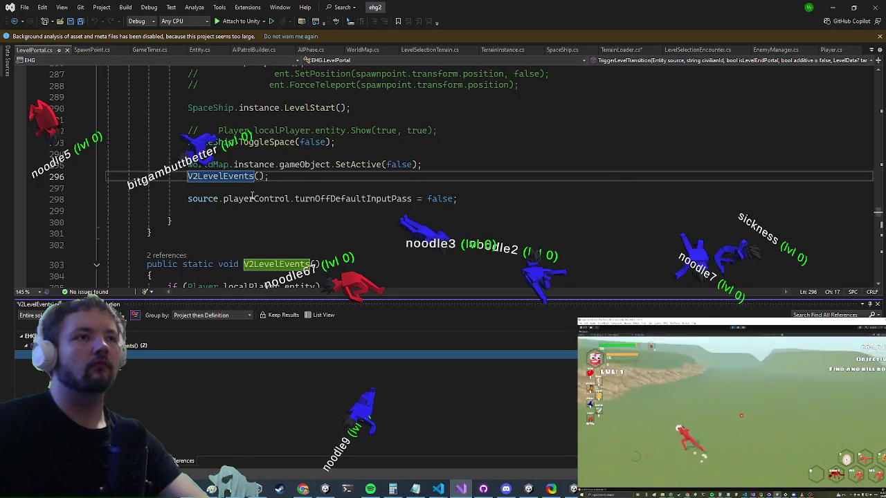
pyautogui.moveTo(285, 178); pyautogui.dragTo(173, 178)
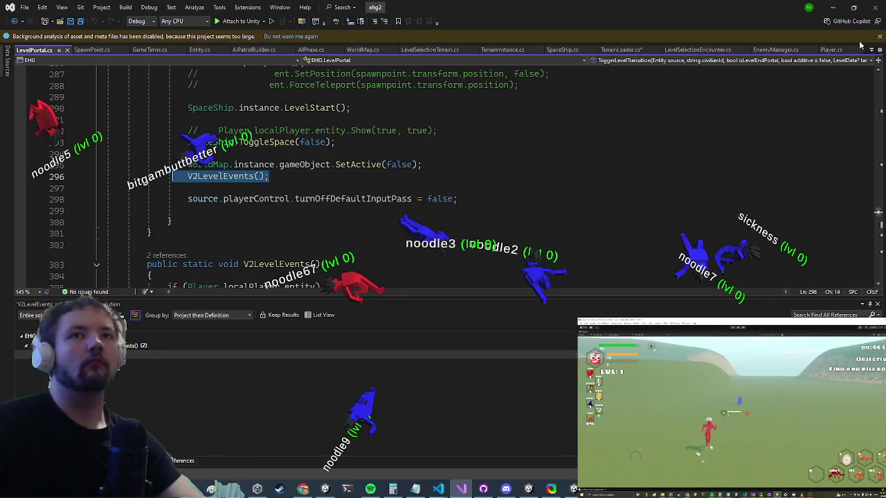
pyautogui.click(629, 52)
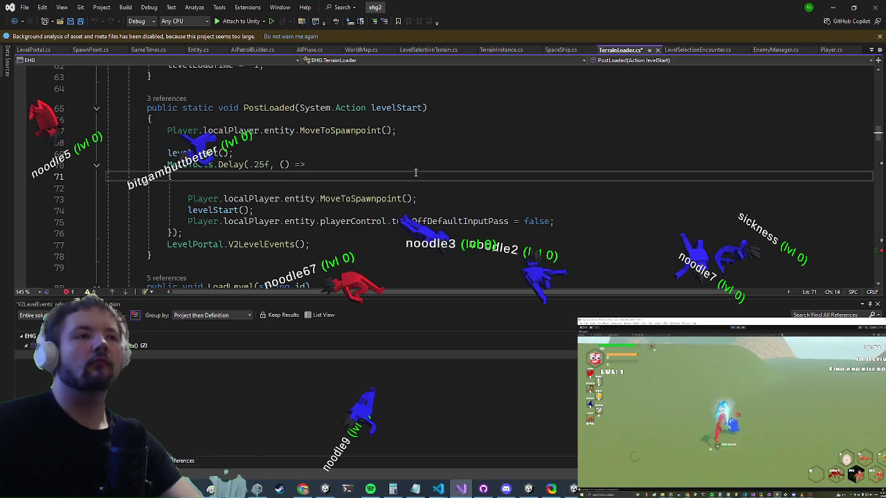
# Search TerrainLoader.cs for 'load(' matches, then narrow the search to 'loadlevel'
pyautogui.hotkey('ctrl', 'f')
pyautogui.write('load')
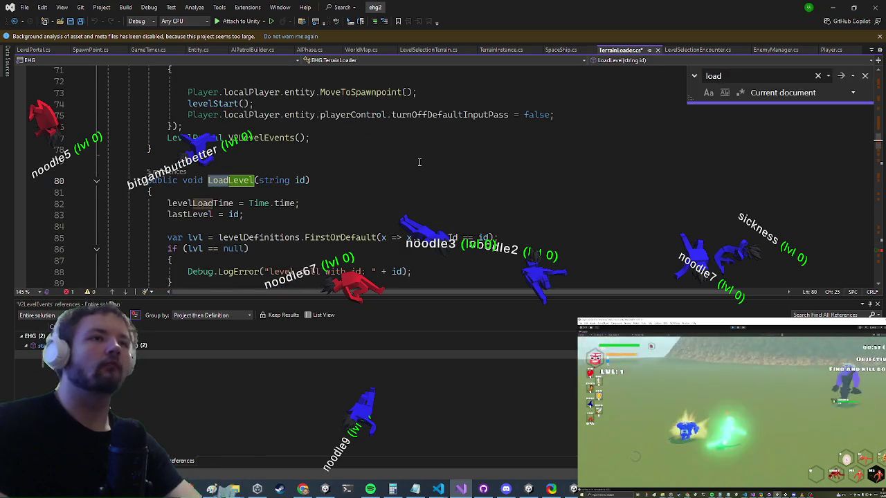
pyautogui.press('Return')
pyautogui.write('(')
pyautogui.press('Return')
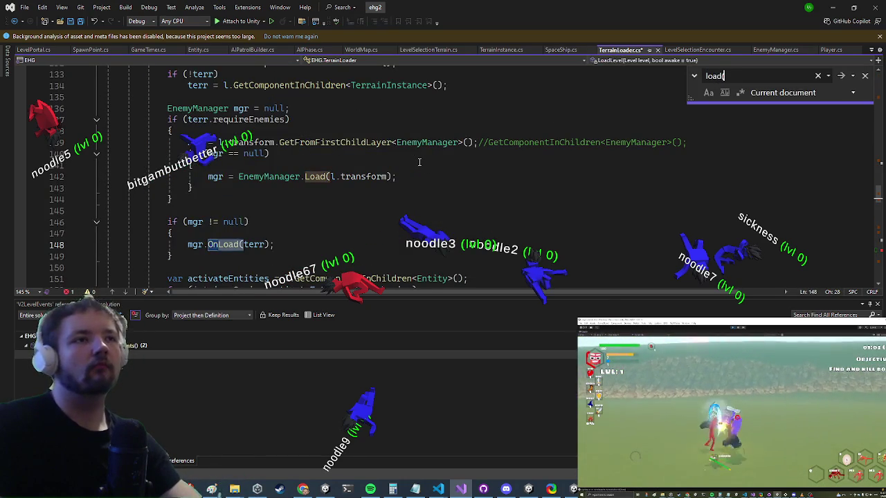
pyautogui.press('Return')
pyautogui.press('Return')
pyautogui.press('Return')
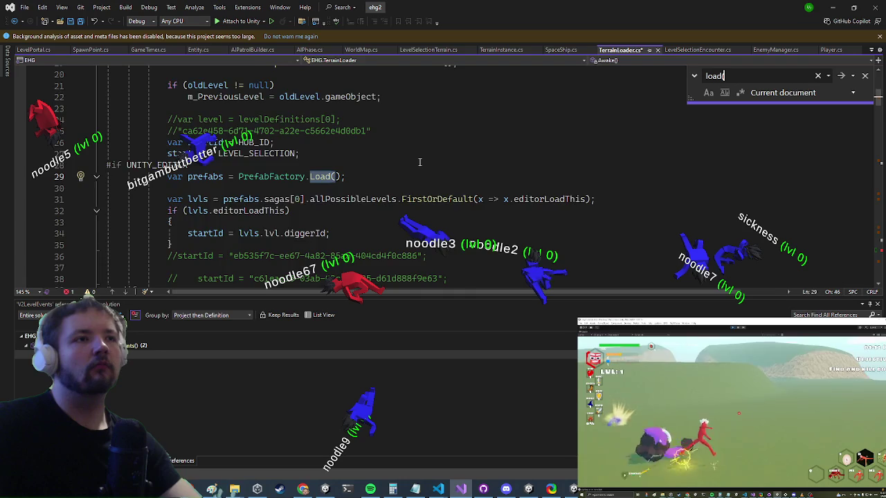
pyautogui.press('Return')
pyautogui.press('BackSpace')
pyautogui.write('level')
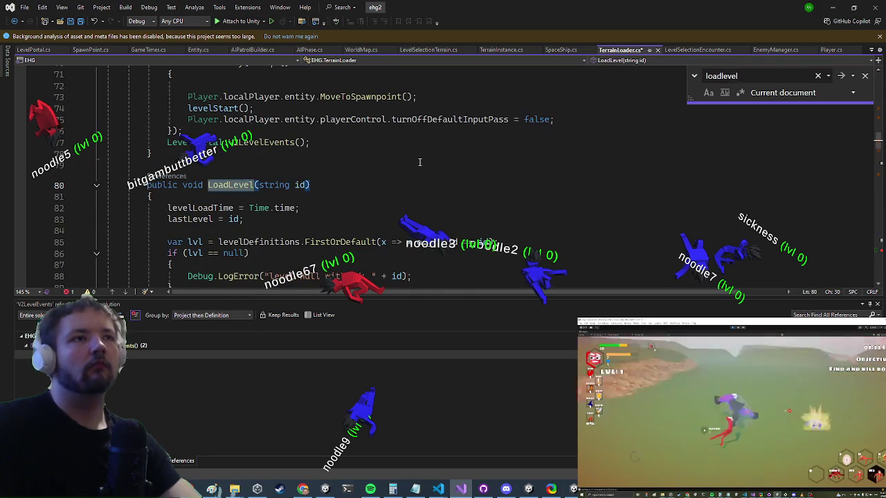
# Search the file for 'awake' until the Awake method is found
pyautogui.hotkey('ctrl', 'a')
pyautogui.write('awake')
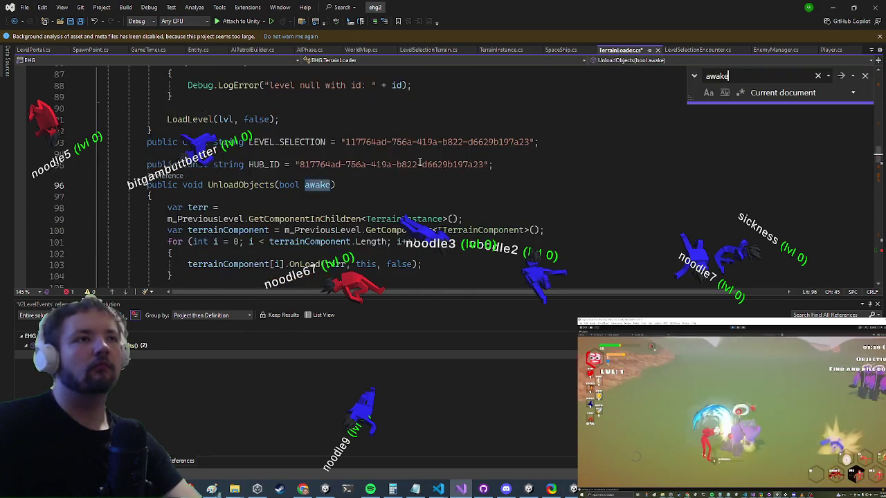
pyautogui.press('Return')
pyautogui.press('Return')
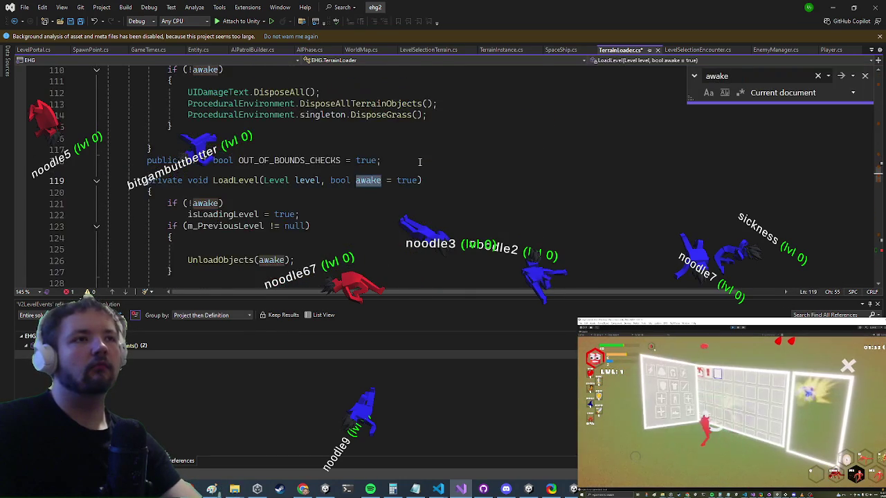
pyautogui.press('Return')
pyautogui.press('Return')
pyautogui.press('Return')
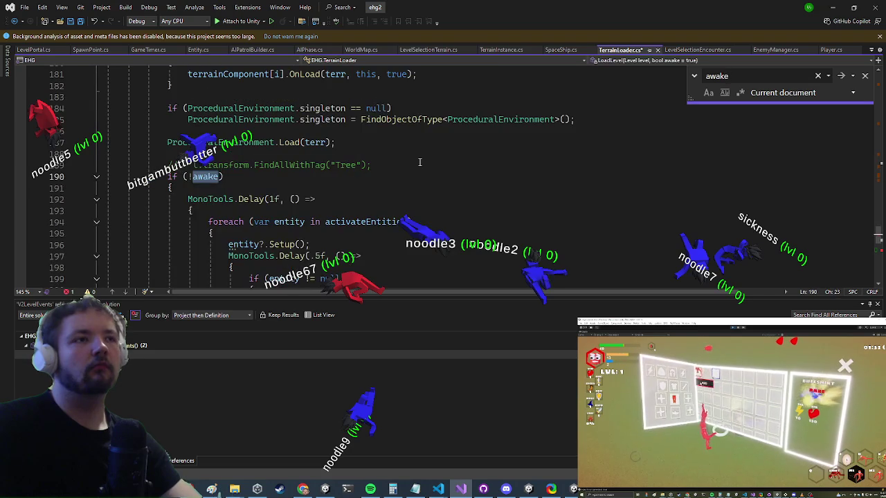
pyautogui.press('Return')
pyautogui.press('Escape')
# Add an empty line after GroundManager.singleton.AllocPool() in Start
pyautogui.scroll(-8, 436, 167)
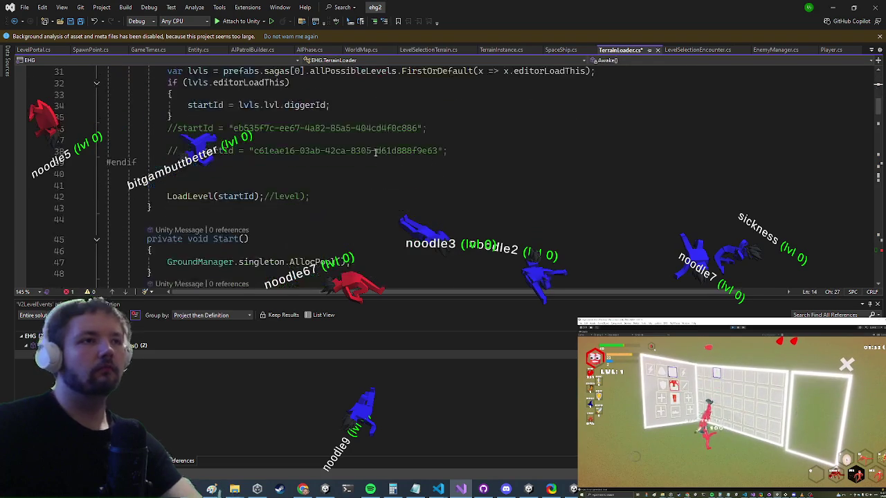
pyautogui.click(312, 197)
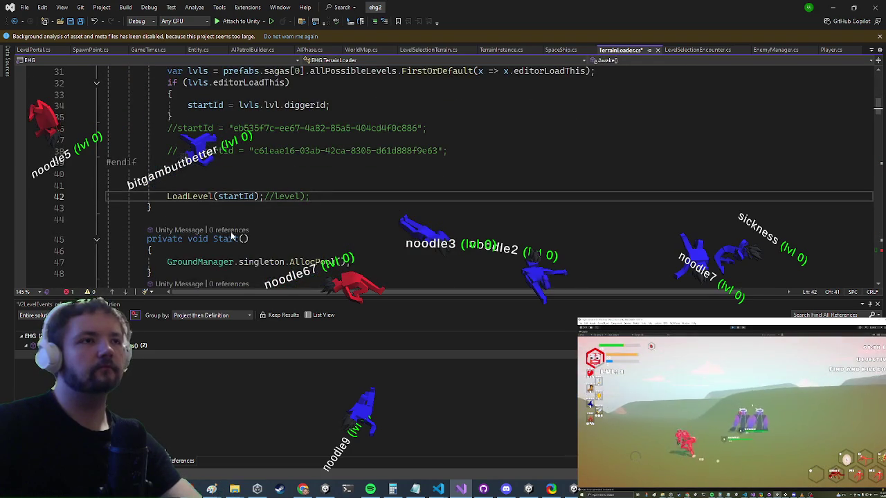
pyautogui.scroll(-2, 296, 205)
pyautogui.scroll(1, 294, 206)
pyautogui.click(381, 228)
pyautogui.press('Return')
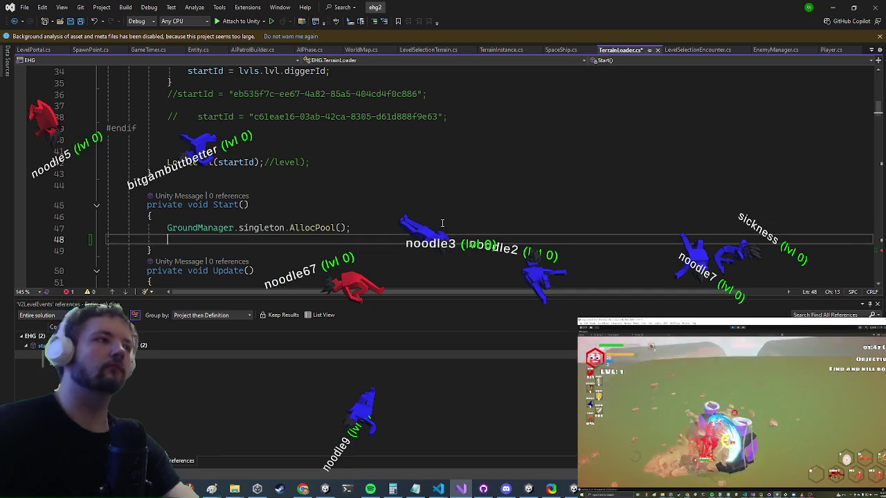
# Write GameState.instance.eventSystem.Subscribe<OnPlayerCreated>(( on line 48 and go to OnPlayerCreated's definition
pyautogui.write('gameinst')
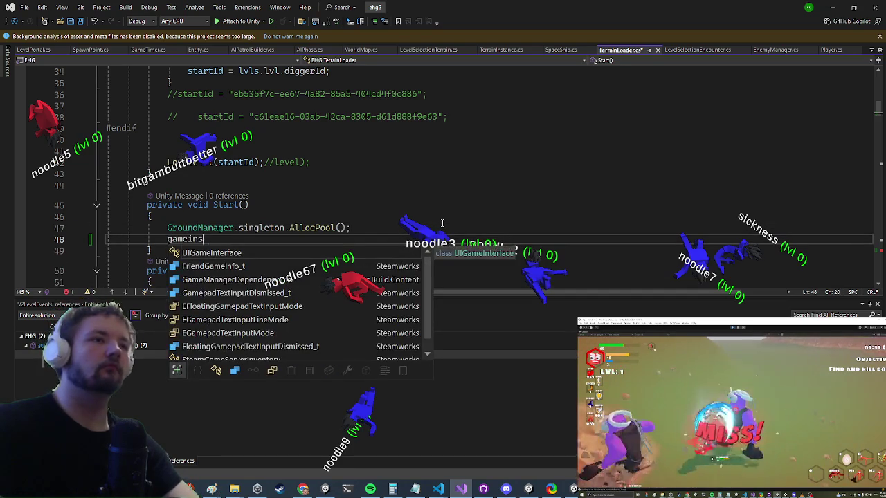
pyautogui.press('BackSpace')
pyautogui.press('BackSpace')
pyautogui.press('BackSpace')
pyautogui.write('st.')
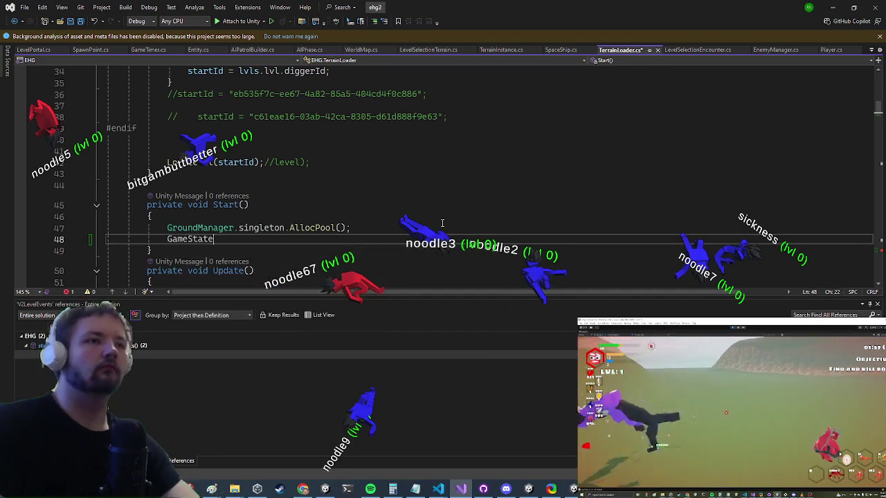
pyautogui.hotkey('shift', 'F10')
pyautogui.hotkey('ctrl', '0')
pyautogui.hotkey('ctrl', 'g')
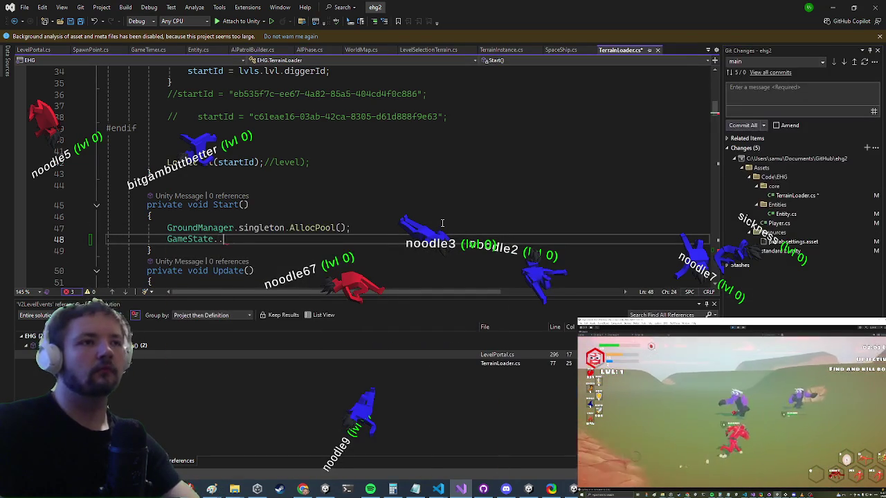
pyautogui.write('instance.')
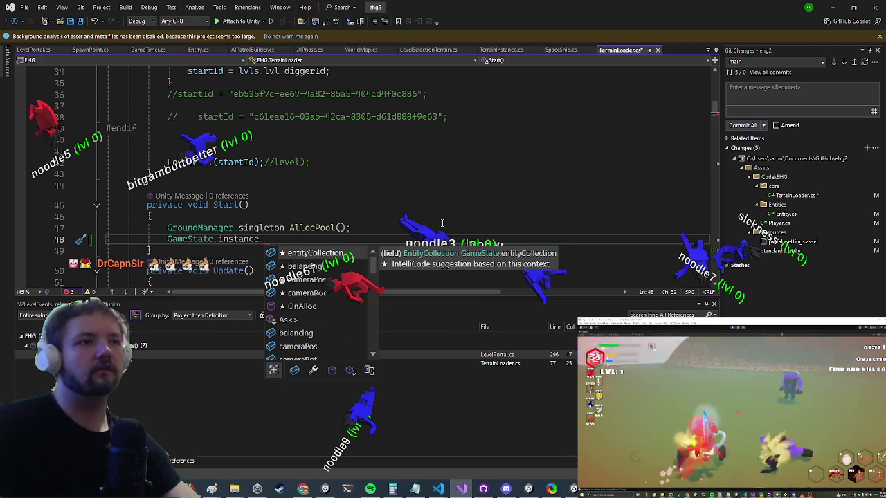
pyautogui.write('eventSystem.')
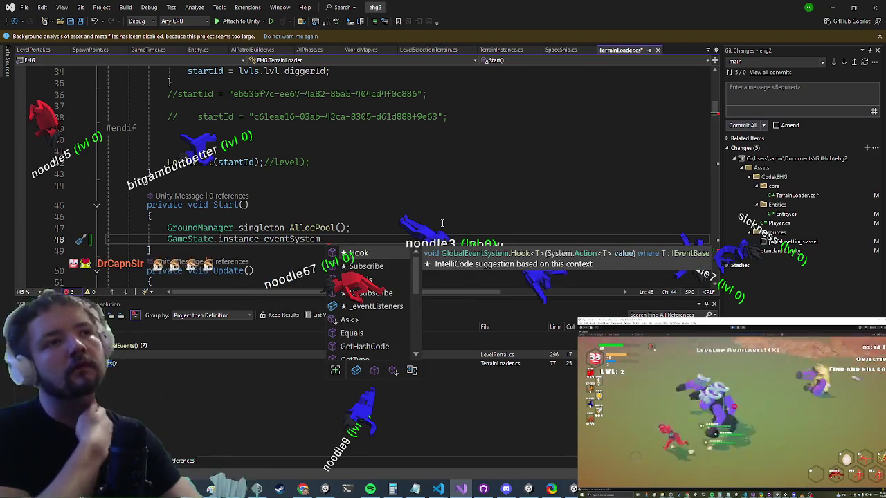
pyautogui.write('Subscribe<on')
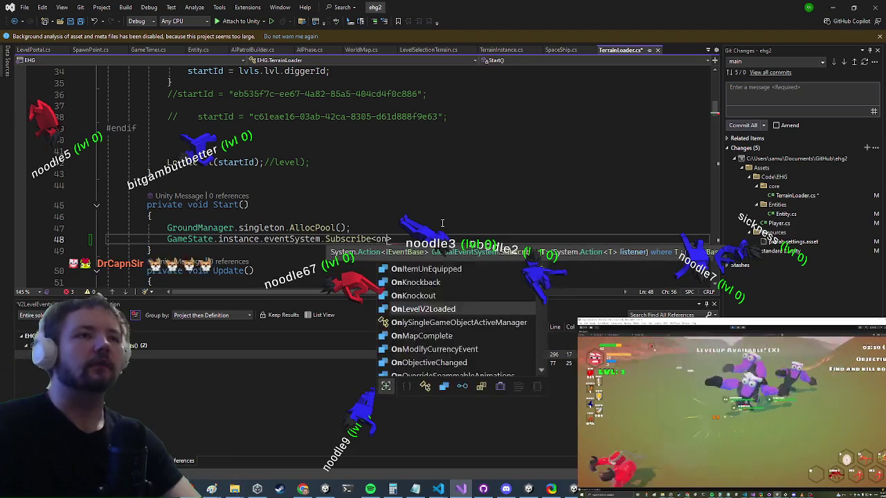
pyautogui.write('player')
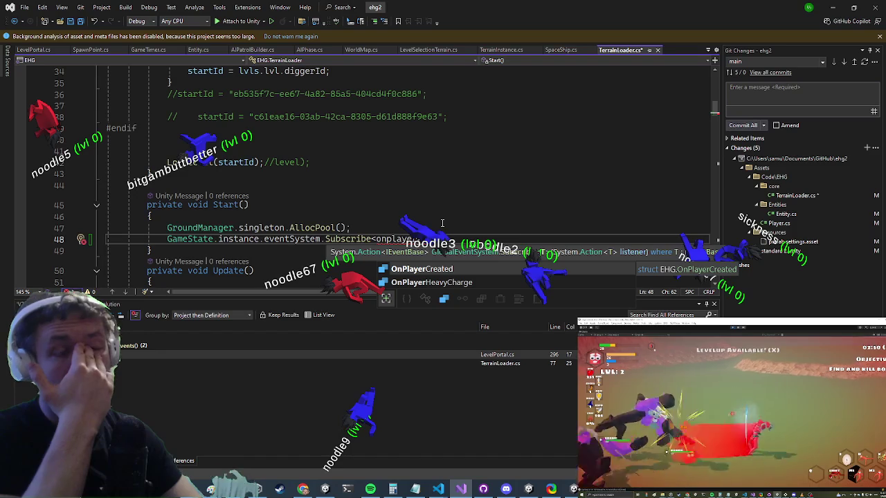
pyautogui.press('Tab')
pyautogui.write('>((')
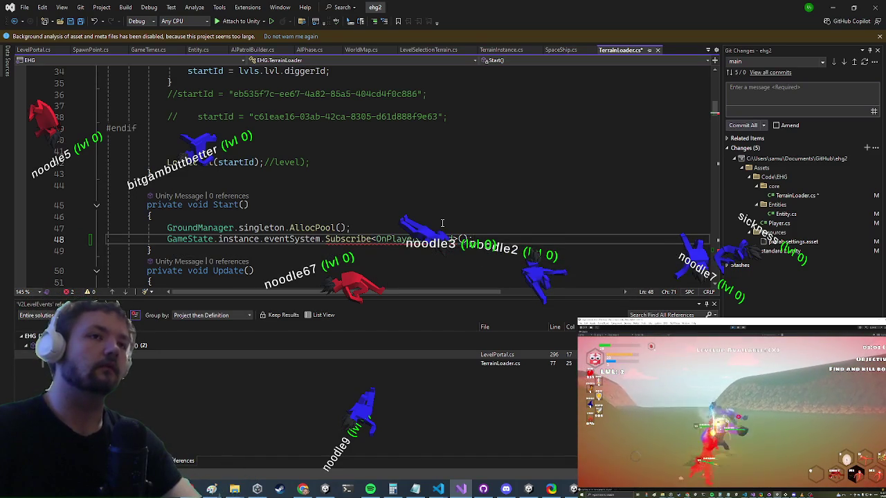
pyautogui.press('F12')
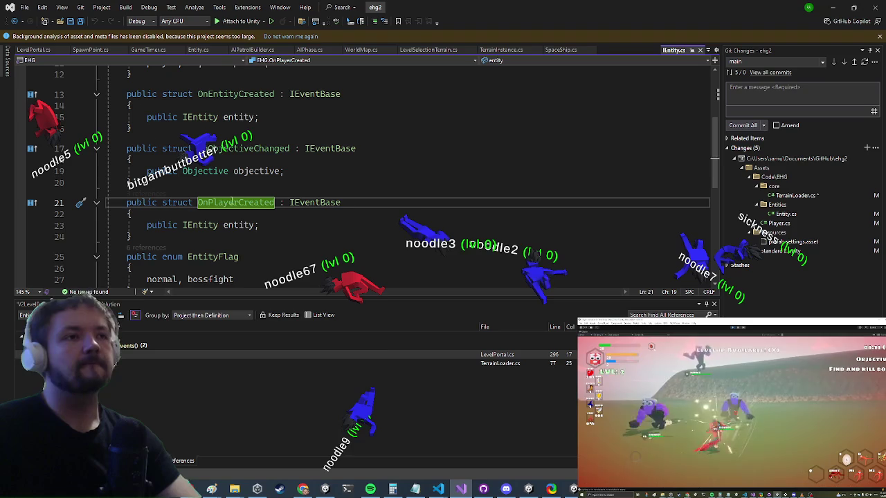
# List OnPlayerCreated's references and inspect the UIPlayerHUD and EHGUIManager usages
pyautogui.rightClick(234, 197)
pyautogui.click(272, 305)
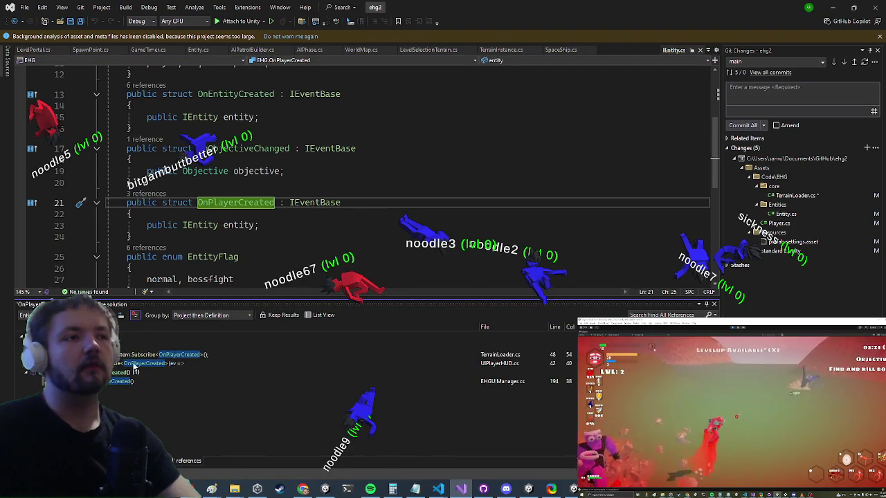
pyautogui.click(132, 364)
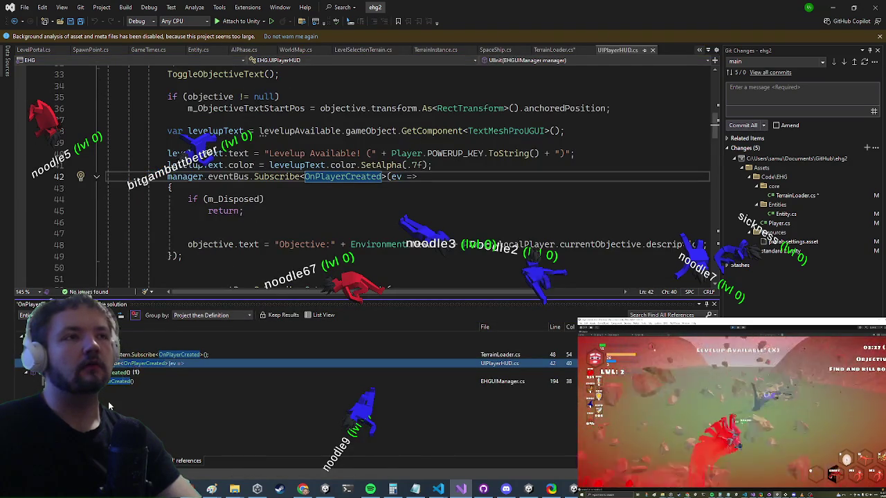
pyautogui.click(115, 381)
# In Unity's Console, open the CS1526 error to reach TerrainLoader.cs line 212
pyautogui.hotkey('alt', 'Tab')
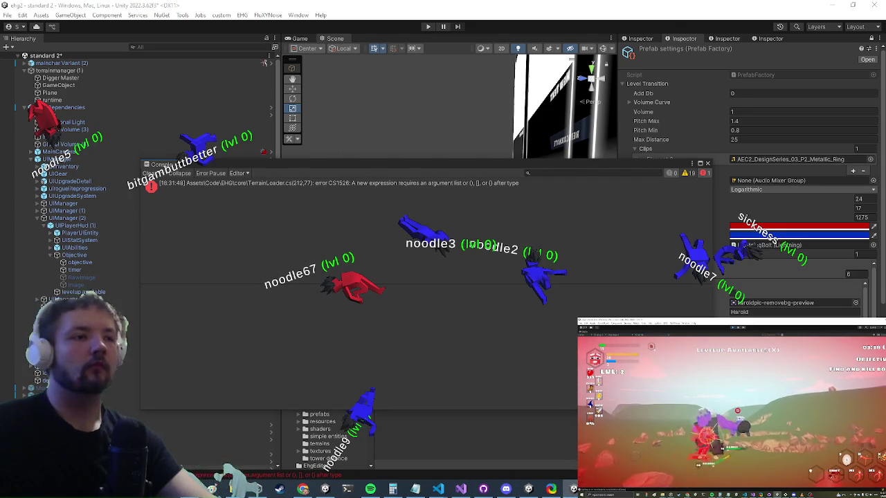
pyautogui.click(332, 183)
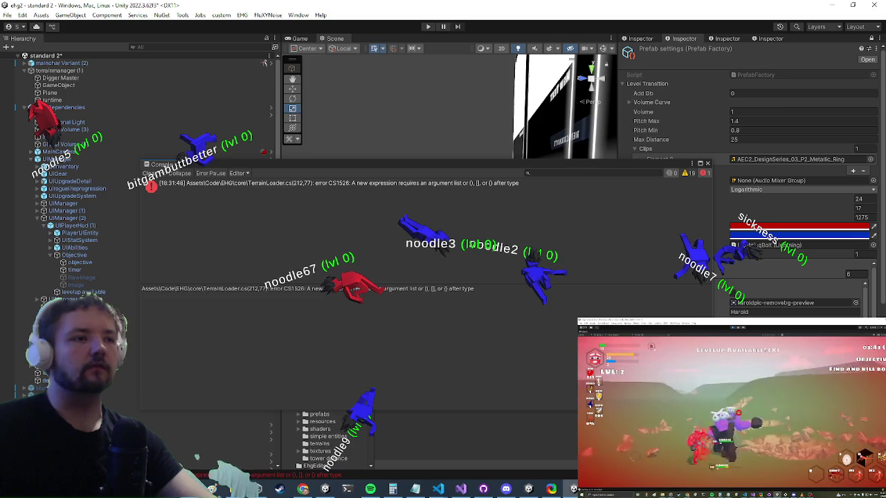
pyautogui.doubleClick(333, 183)
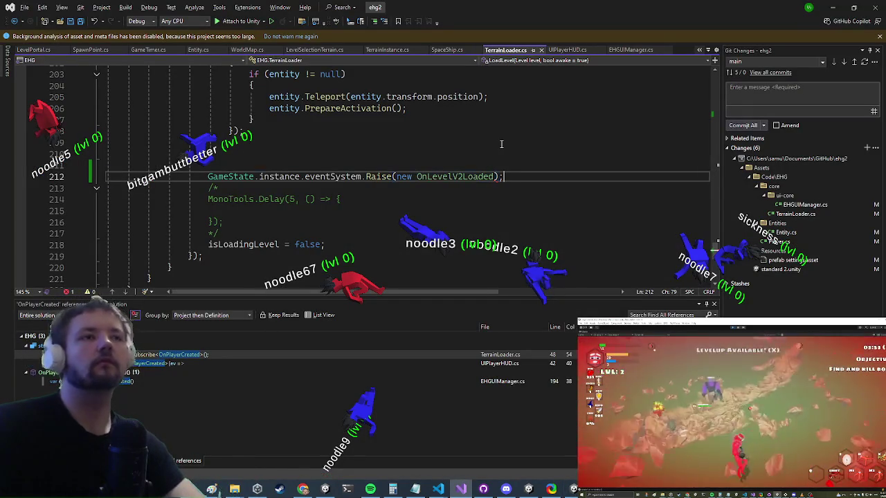
# Delete the Raise(new OnLevelV2Loaded) line 212 and minimize Visual Studio
pyautogui.hotkey('shift', 'Up')
pyautogui.press('Delete')
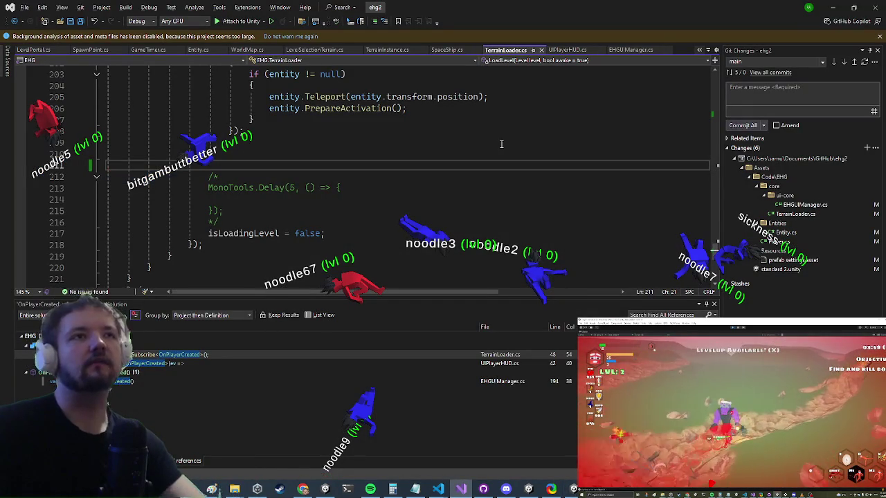
pyautogui.scroll(5, 538, 257)
pyautogui.scroll(-1, 575, 195)
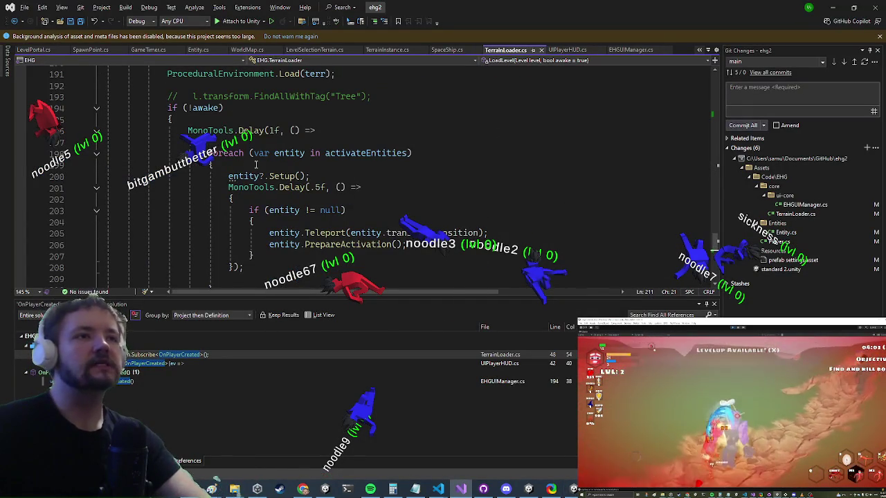
pyautogui.scroll(2, 346, 173)
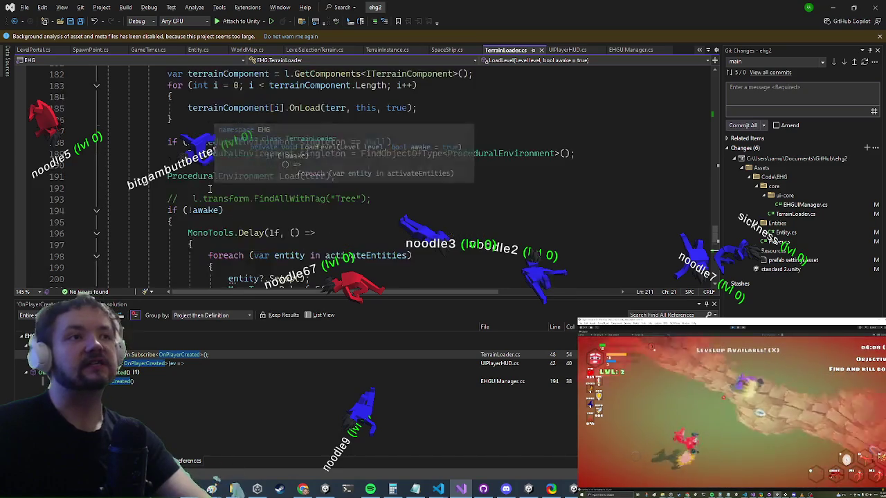
pyautogui.scroll(-2, 346, 173)
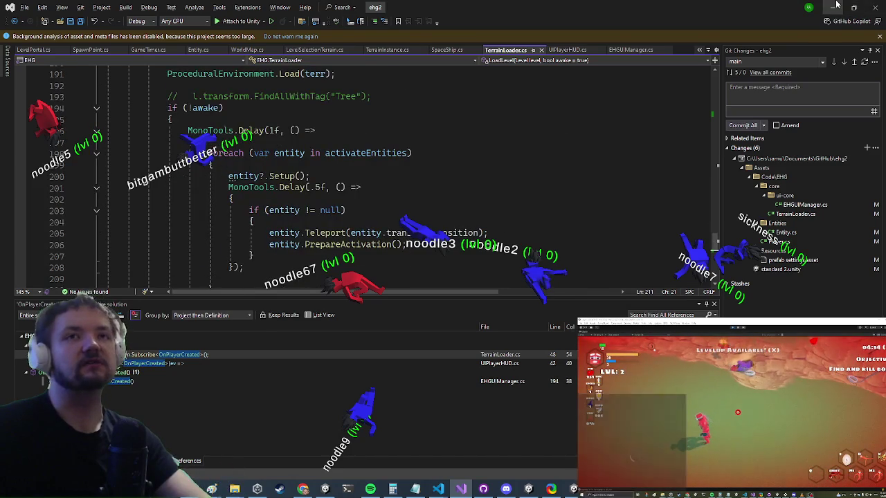
pyautogui.click(841, 5)
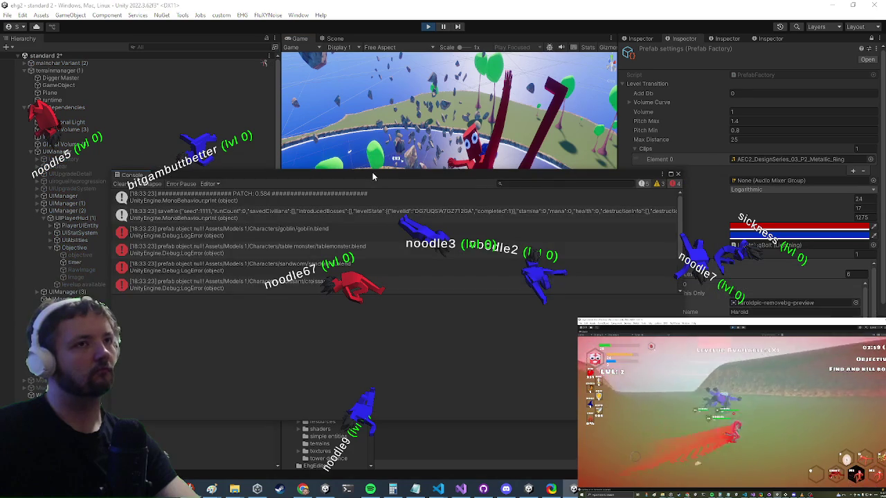
# Move the Console aside and maximize the Game view, then step to UIPlayerHUD's OnPlayerCreated reference
pyautogui.moveTo(398, 165); pyautogui.dragTo(31, 206)
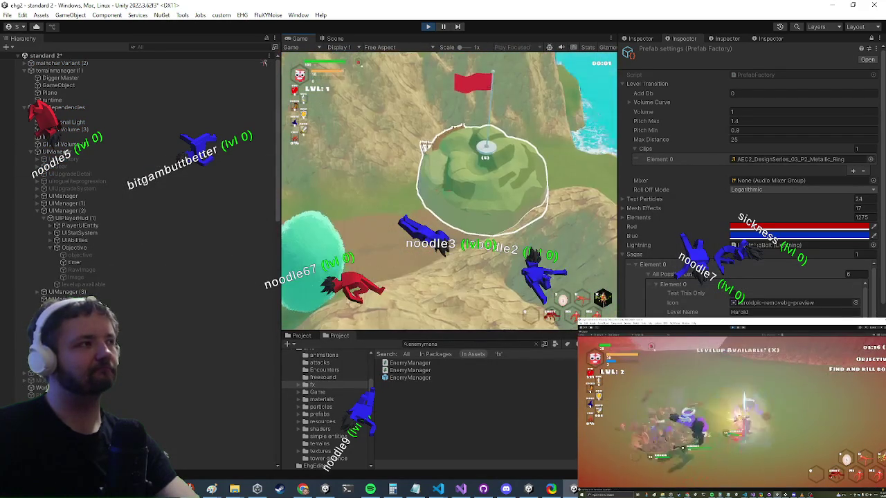
pyautogui.hotkey('shift', 'space')
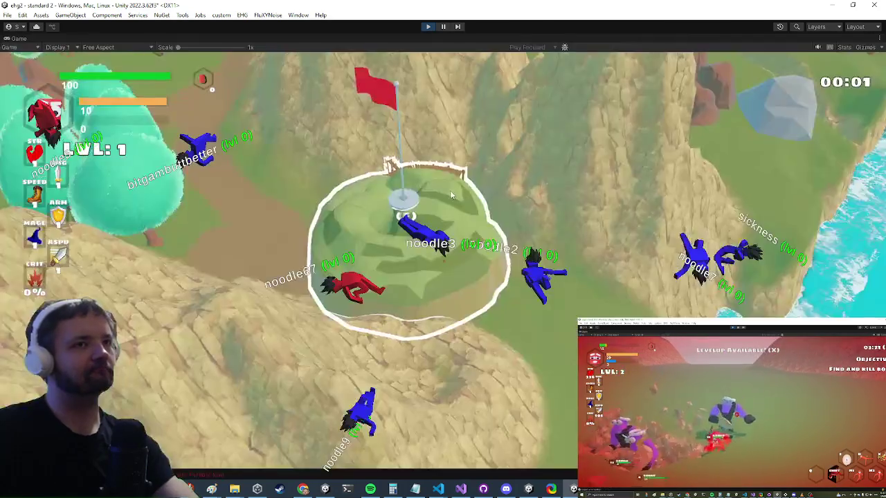
pyautogui.press('Escape')
pyautogui.hotkey('alt', 'Tab')
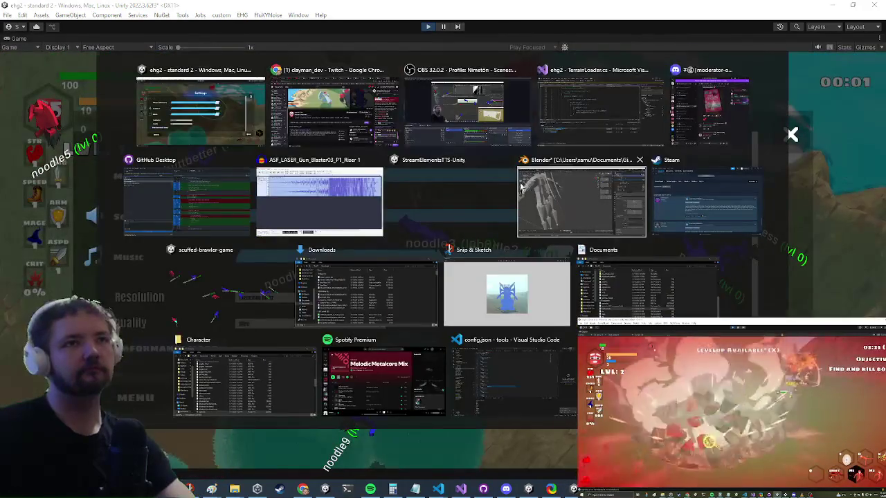
pyautogui.press('F8')
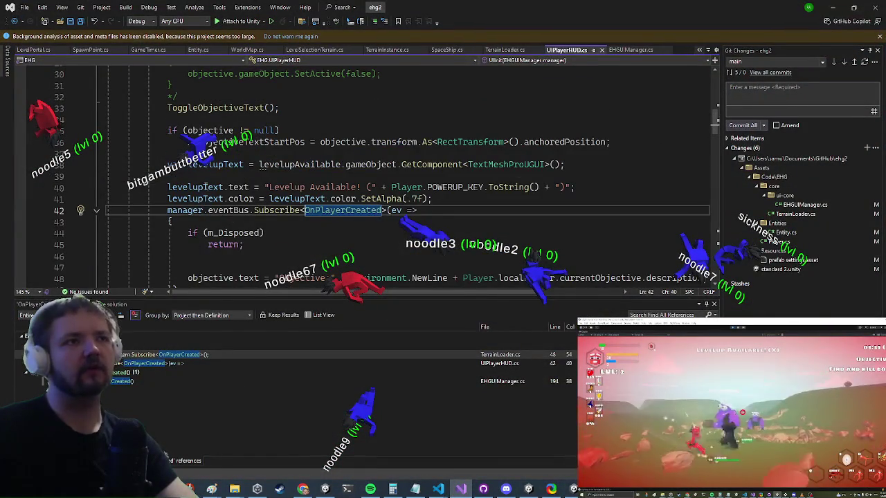
# Check the EHGUIManager and TerrainLoader OnPlayerCreated references and Entity.cs's GetSpawnPoint call, then reopen TerrainLoader.cs
pyautogui.click(118, 382)
pyautogui.click(136, 355)
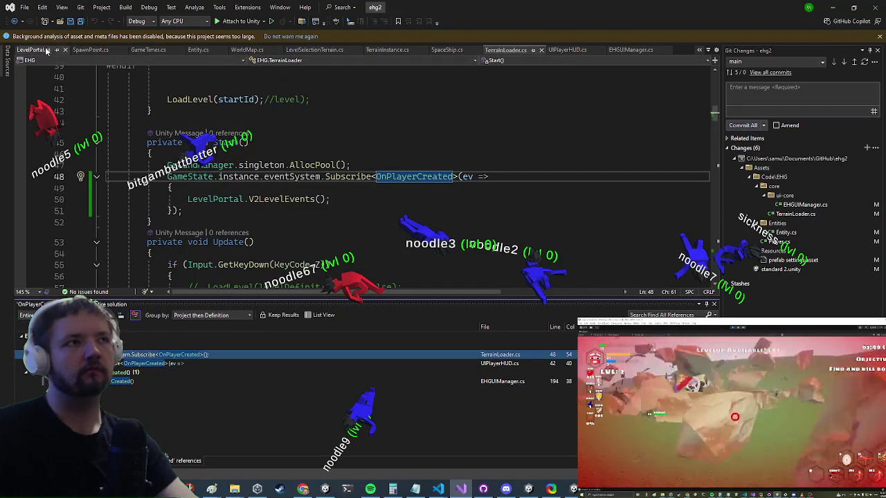
pyautogui.click(200, 50)
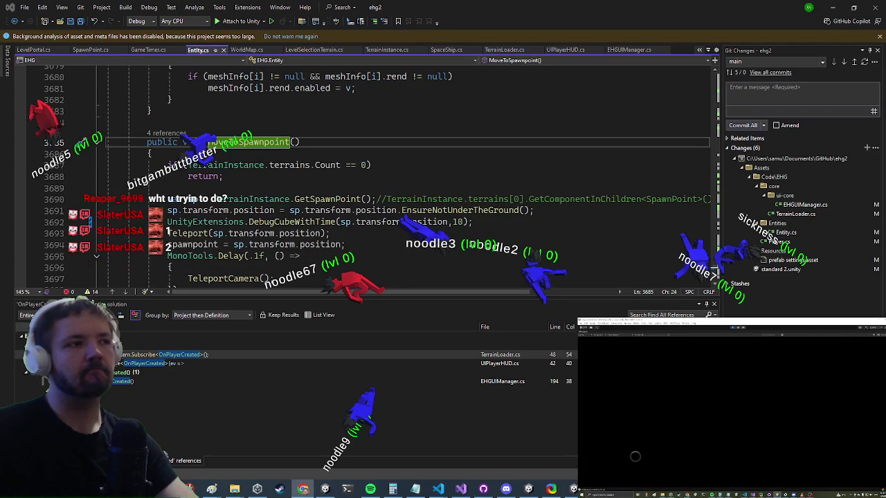
pyautogui.click(323, 199)
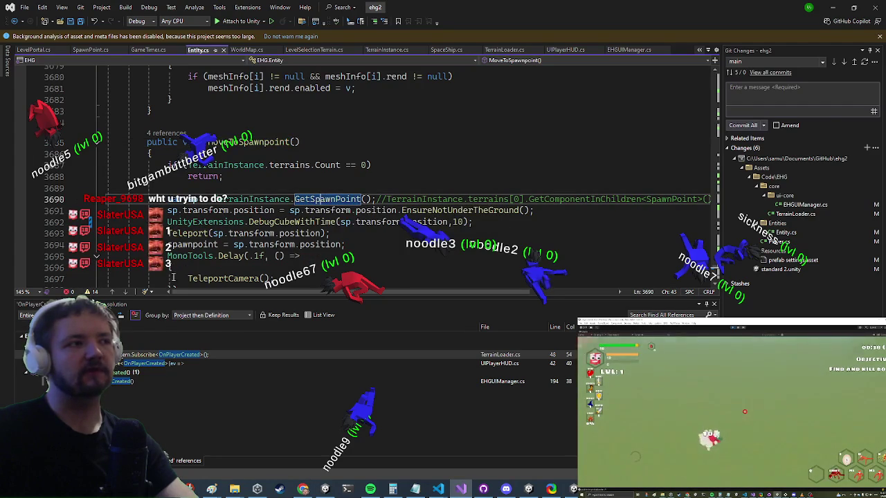
pyautogui.click(477, 50)
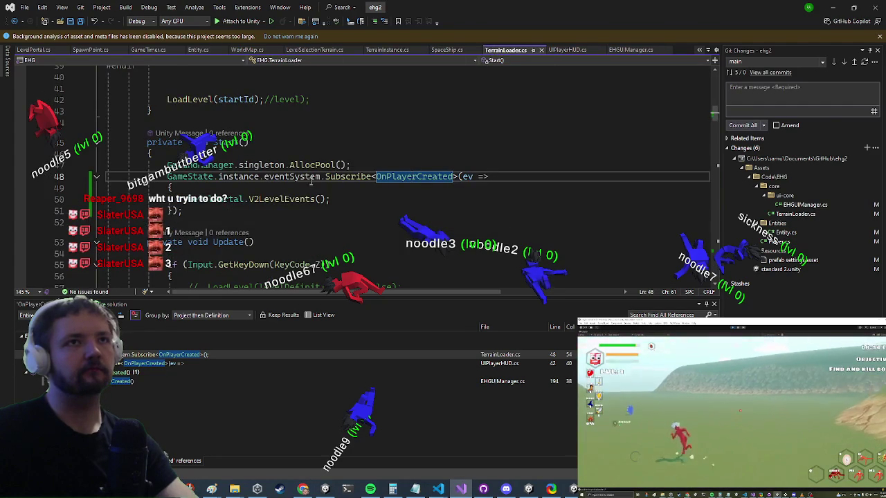
# Delete MonoBehaviour from TerrainLoader's line 9 declaration and start typing the EventHost base name
pyautogui.moveTo(716, 114)
pyautogui.mouseDown()
pyautogui.moveTo(717, 123)
pyautogui.moveTo(723, 83)
pyautogui.mouseUp()
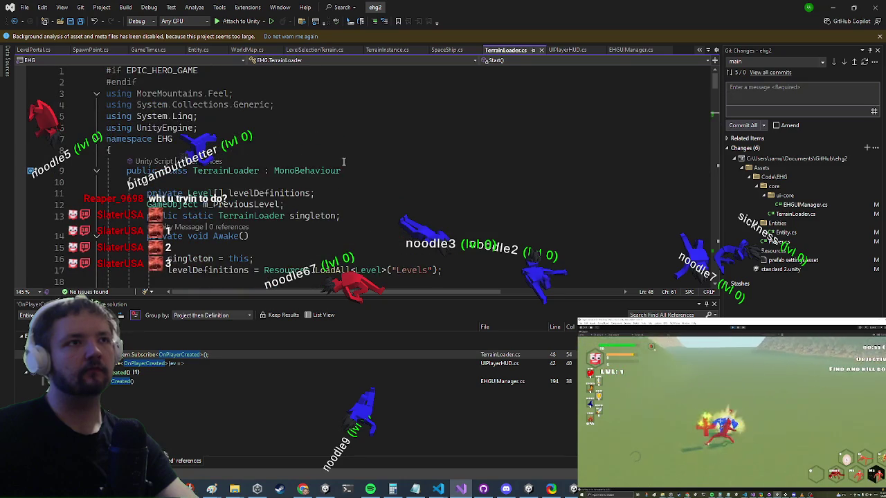
pyautogui.moveTo(341, 170); pyautogui.dragTo(272, 170)
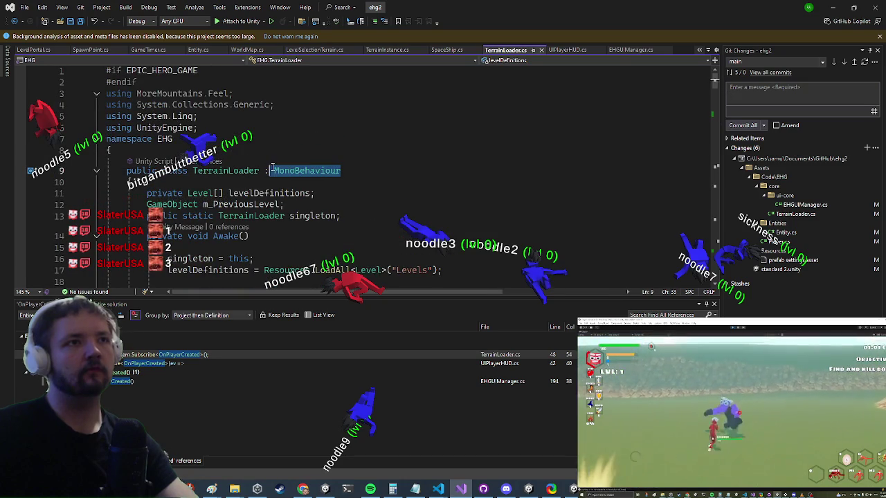
pyautogui.press('BackSpace')
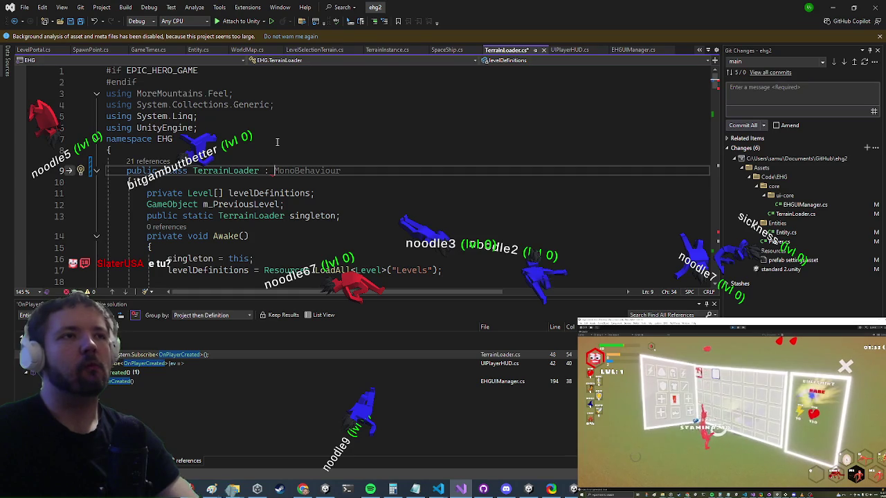
pyautogui.write('eve')
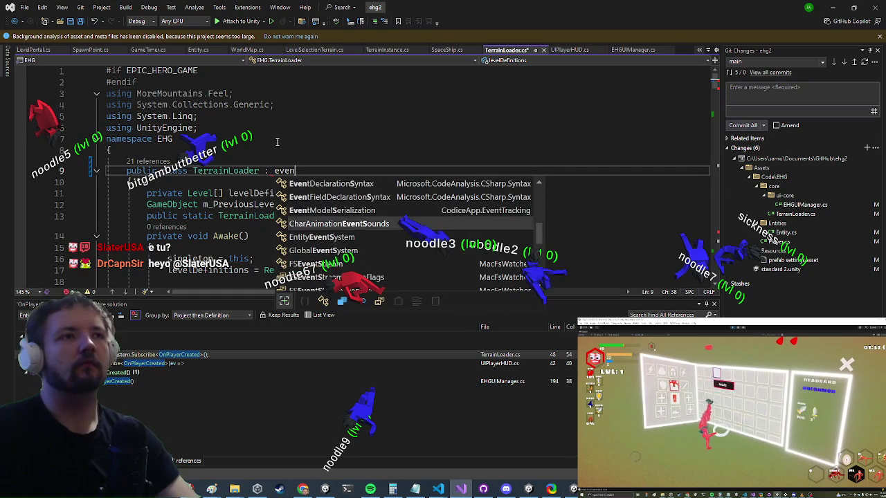
pyautogui.write('nth')
# Make EventHost TerrainLoader's base class and check the EventHost definition
pyautogui.press('Tab')
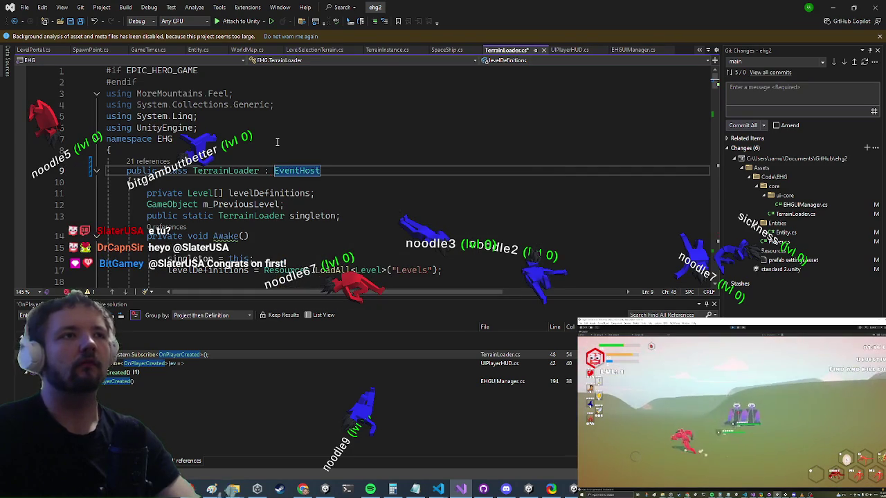
pyautogui.scroll(-2, 206, 236)
pyautogui.click(350, 148)
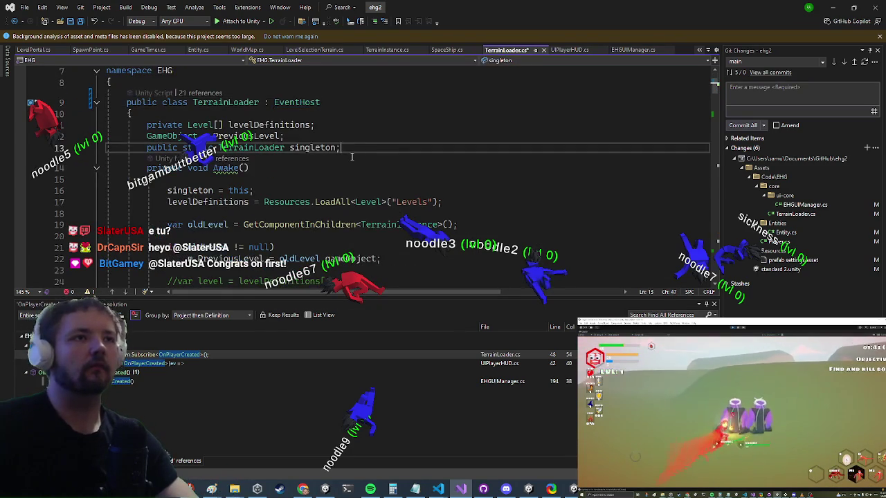
pyautogui.press('Return')
pyautogui.write('override')
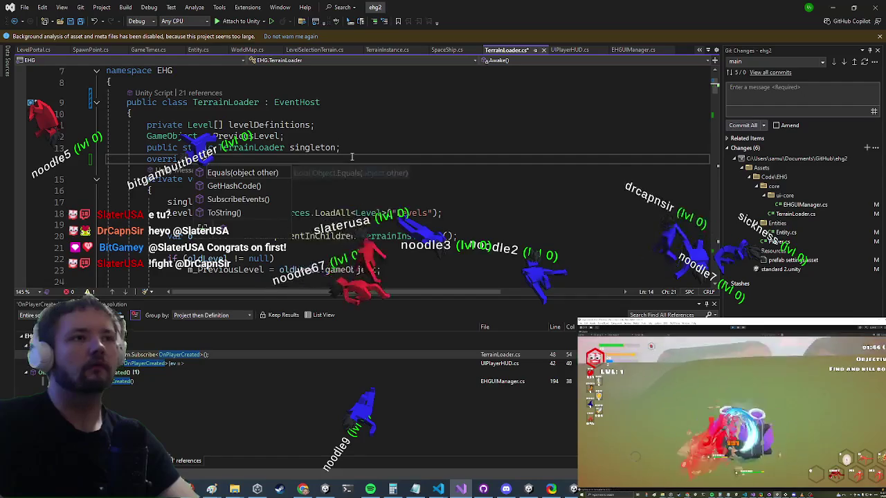
pyautogui.keyDown('ctrl'); pyautogui.click(294, 102); pyautogui.keyUp('ctrl')
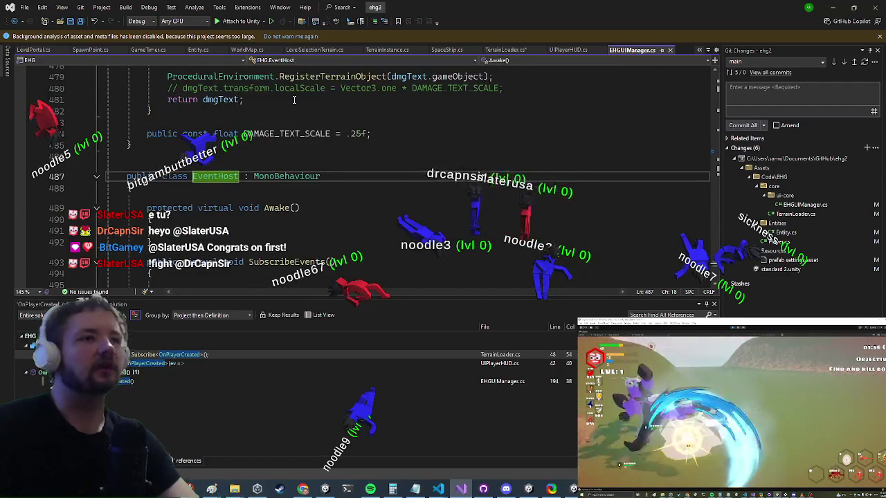
pyautogui.hotkey('ctrl', '-')
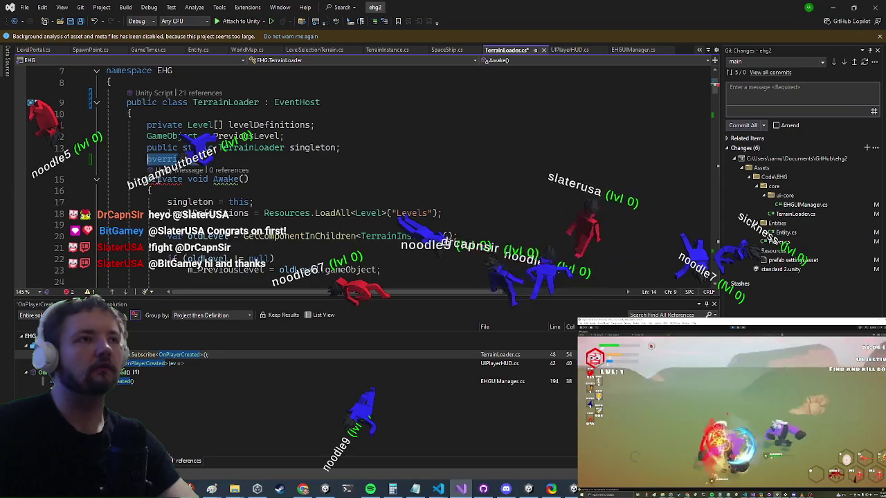
# Mark Awake as override and insert base.Awake(); as its first line
pyautogui.click(186, 179)
pyautogui.write('override aw')
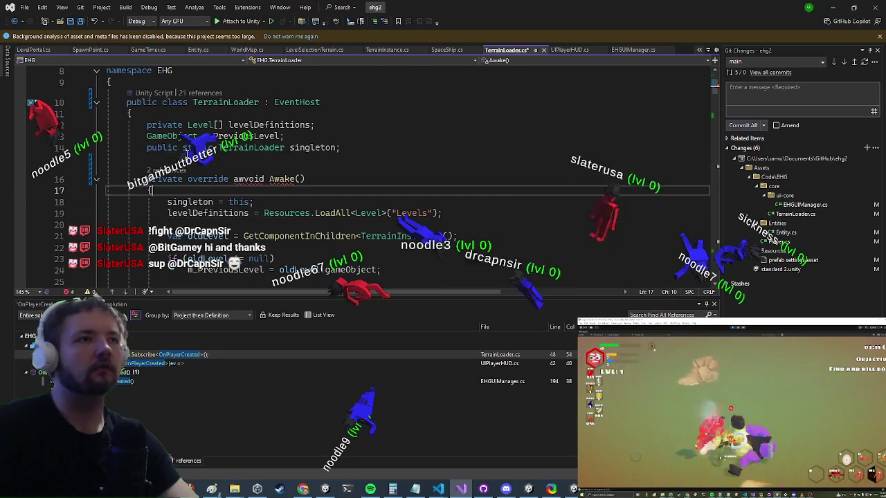
pyautogui.press('Return')
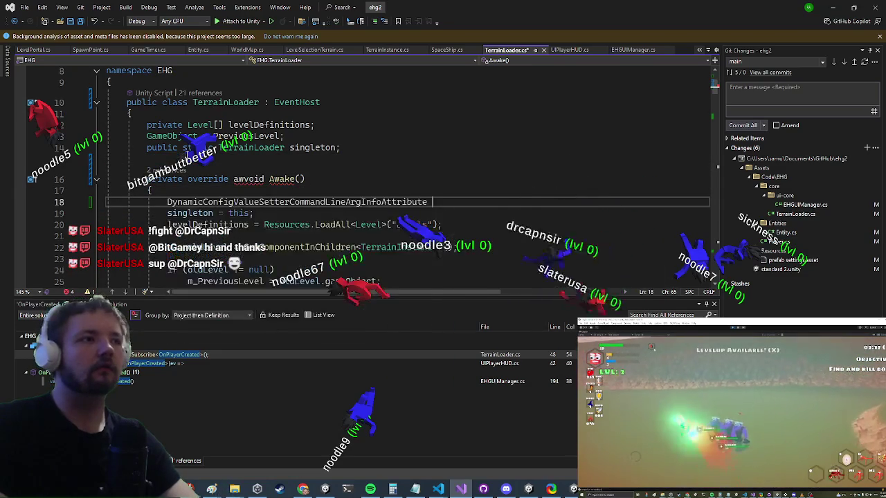
pyautogui.write('vase')
pyautogui.press('BackSpace')
pyautogui.press('BackSpace')
pyautogui.press('BackSpace')
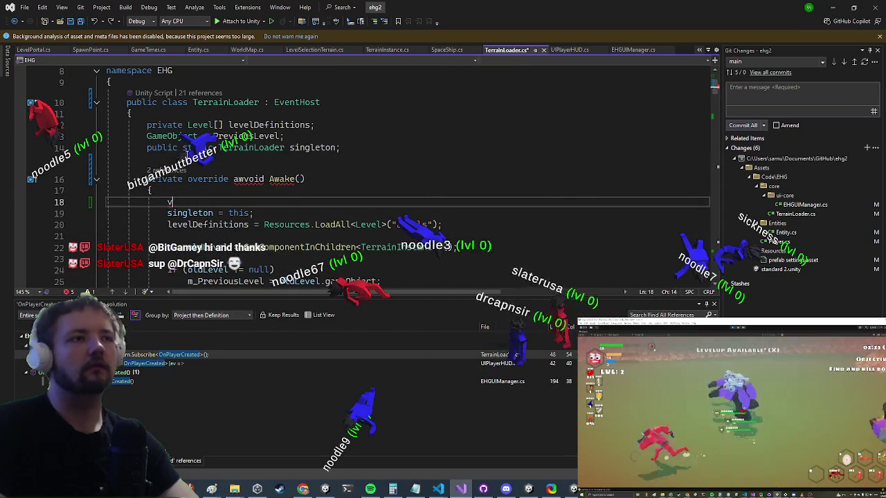
pyautogui.write('base.')
pyautogui.write('Awake();')
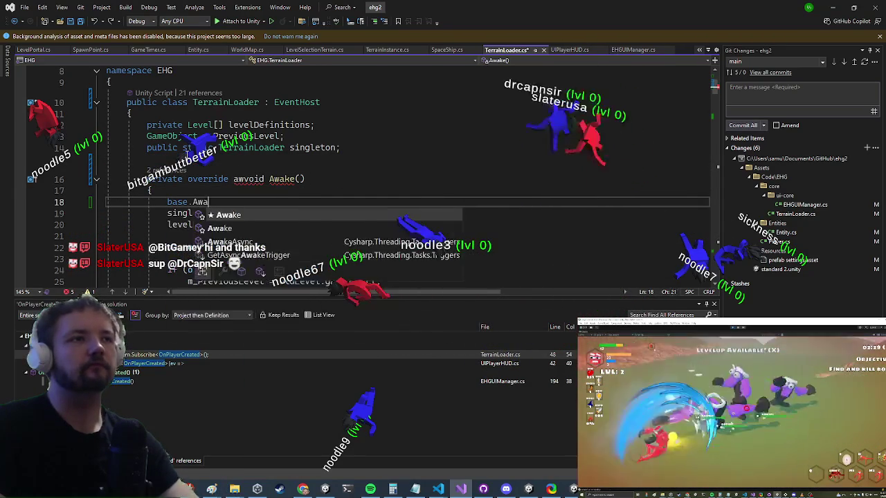
# Change Awake's 'private' to 'protected' and delete the stray 'aw' before void
pyautogui.click(228, 178)
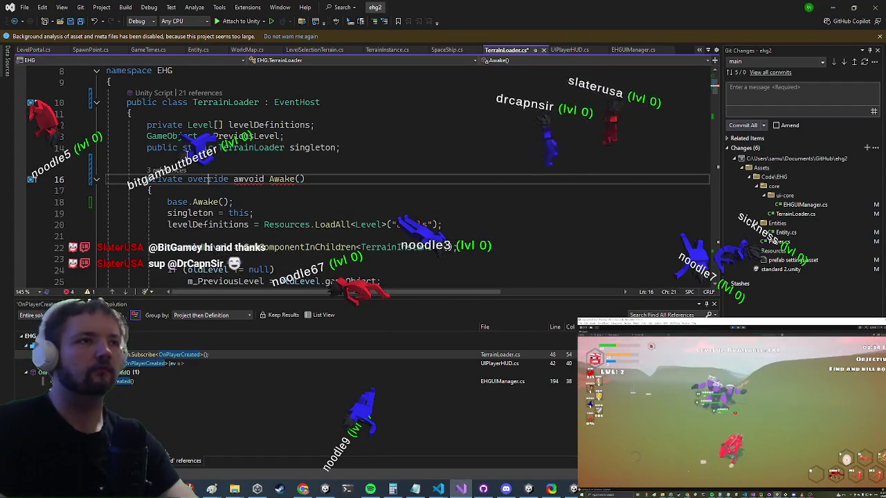
pyautogui.press('Left')
pyautogui.press('Left')
pyautogui.press('Left')
pyautogui.press('BackSpace')
pyautogui.press('BackSpace')
pyautogui.press('BackSpace')
pyautogui.write('otected')
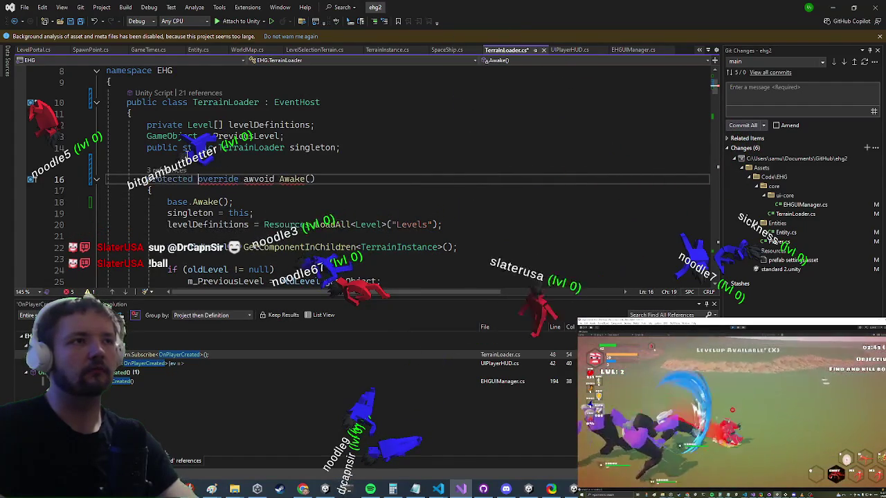
pyautogui.hotkey('ctrl', 'Right')
pyautogui.hotkey('ctrl', 'Right')
pyautogui.press('Delete')
pyautogui.press('Delete')
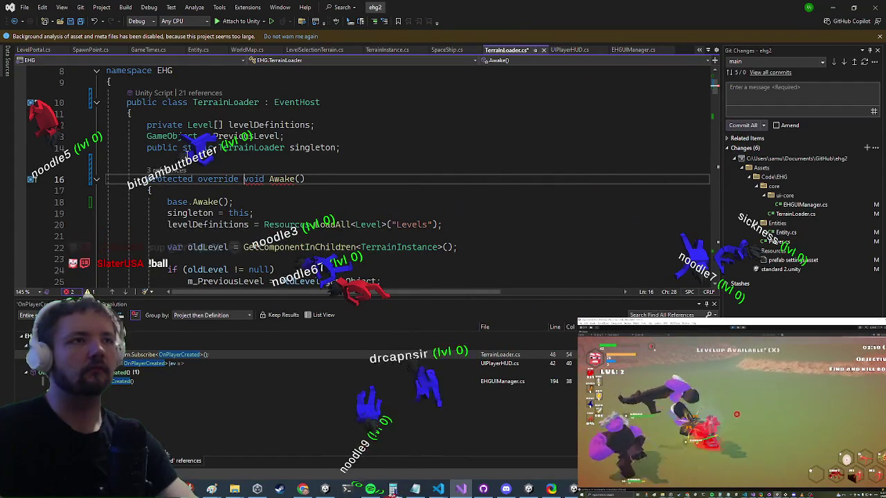
pyautogui.scroll(-10, 251, 195)
pyautogui.scroll(-2, 251, 194)
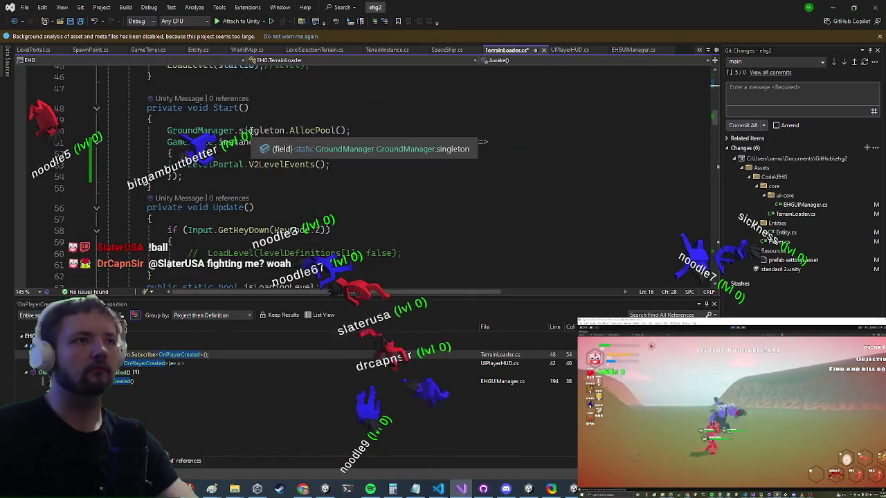
# Generate a SubscribeEvents override between Awake and Start, after checking EventHost's definition
pyautogui.scroll(13, 245, 129)
pyautogui.click(287, 173)
pyautogui.keyDown('ctrl'); pyautogui.click(294, 136); pyautogui.keyUp('ctrl')
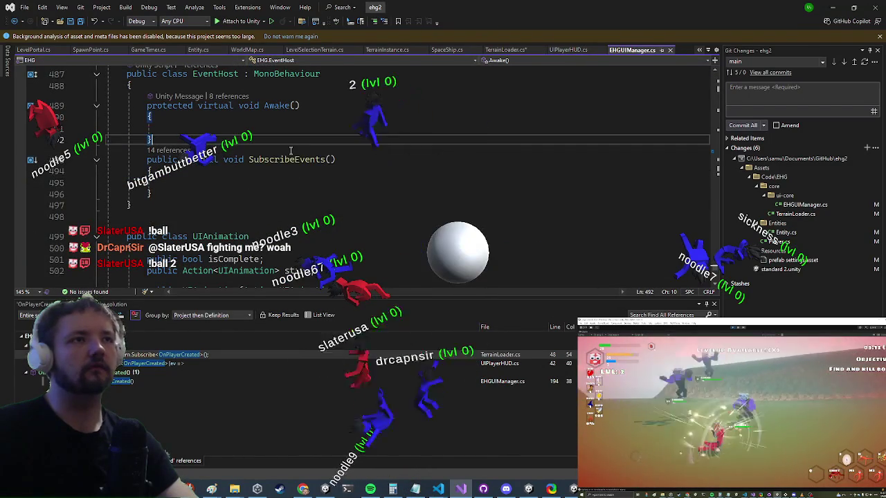
pyautogui.hotkey('ctrl', '-')
pyautogui.click(216, 191)
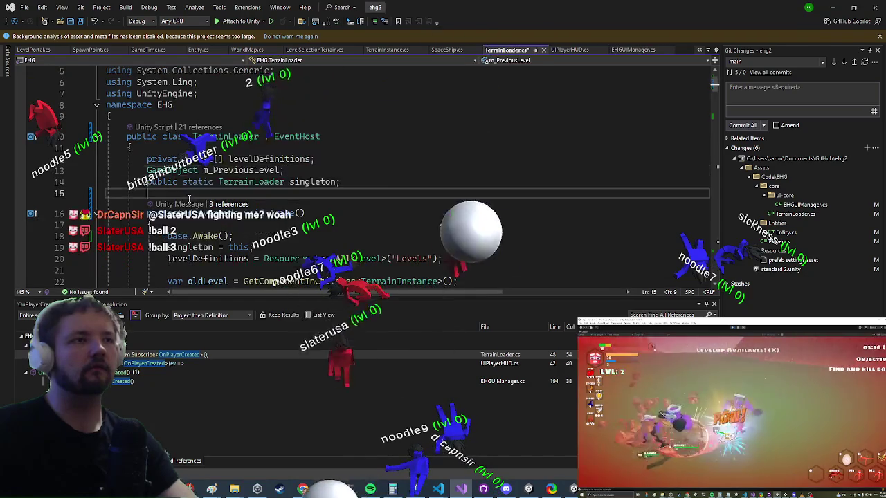
pyautogui.scroll(-11, 207, 191)
pyautogui.click(176, 190)
pyautogui.scroll(-2, 176, 190)
pyautogui.write('ove Sub')
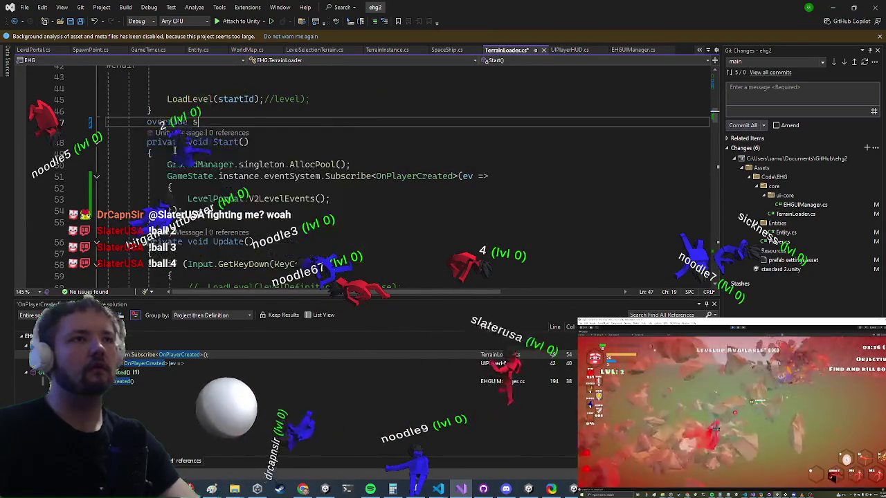
pyautogui.press('Tab')
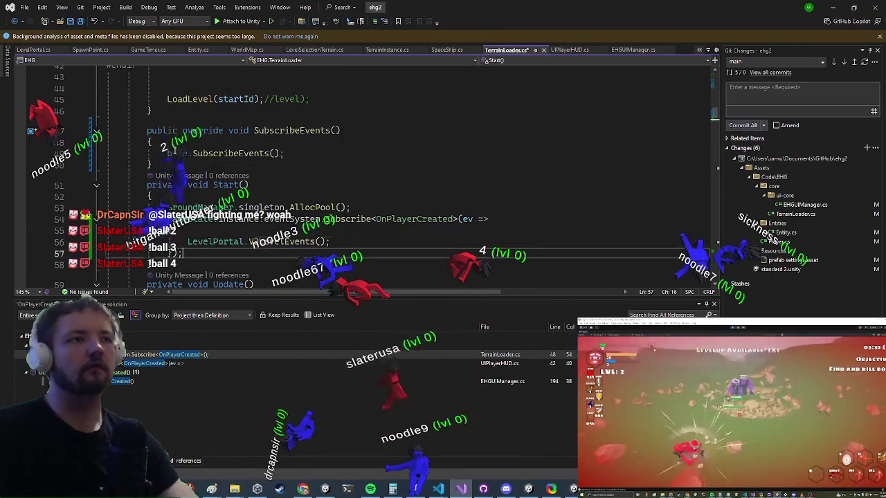
# Move the Subscribe<OnPlayerCreated> block from Start into SubscribeEvents and tidy the blank lines
pyautogui.hotkey('shift', 'Up')
pyautogui.hotkey('shift', 'Up')
pyautogui.hotkey('shift', 'Up')
pyautogui.hotkey('ctrl', 'x')
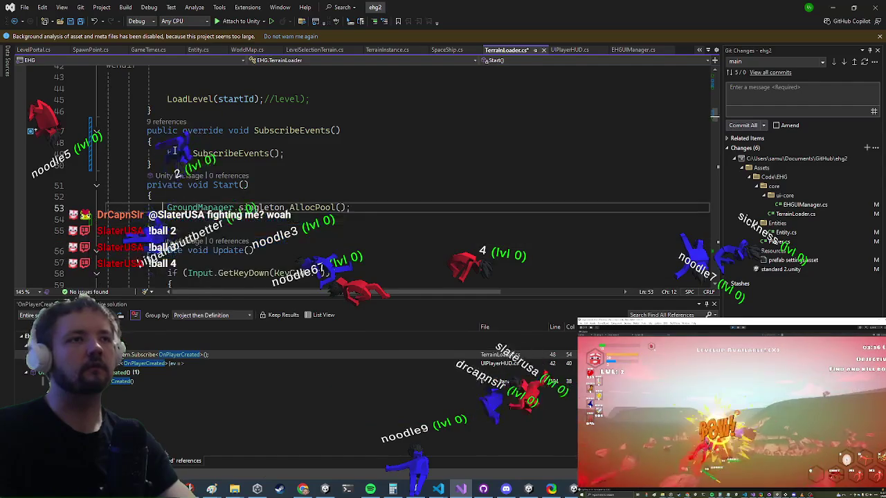
pyautogui.press('Up')
pyautogui.press('Up')
pyautogui.press('Up')
pyautogui.press('Return')
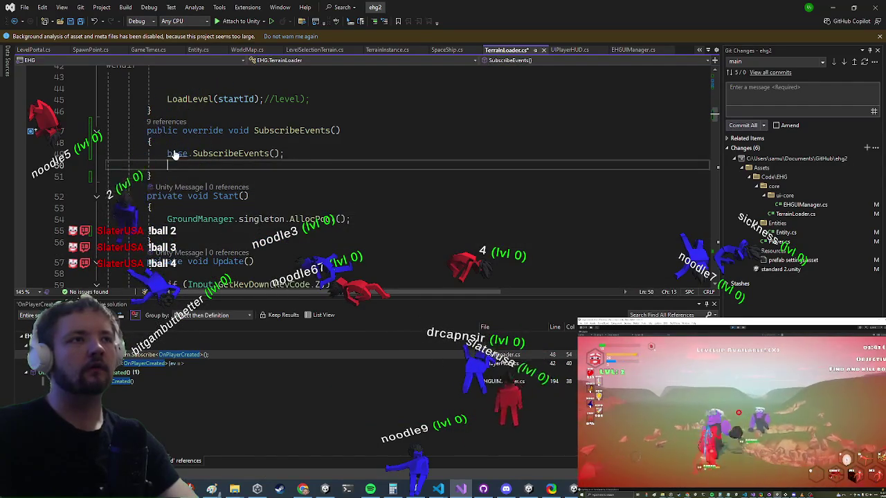
pyautogui.hotkey('ctrl', 'v')
pyautogui.press('Up')
pyautogui.press('Up')
pyautogui.press('Up')
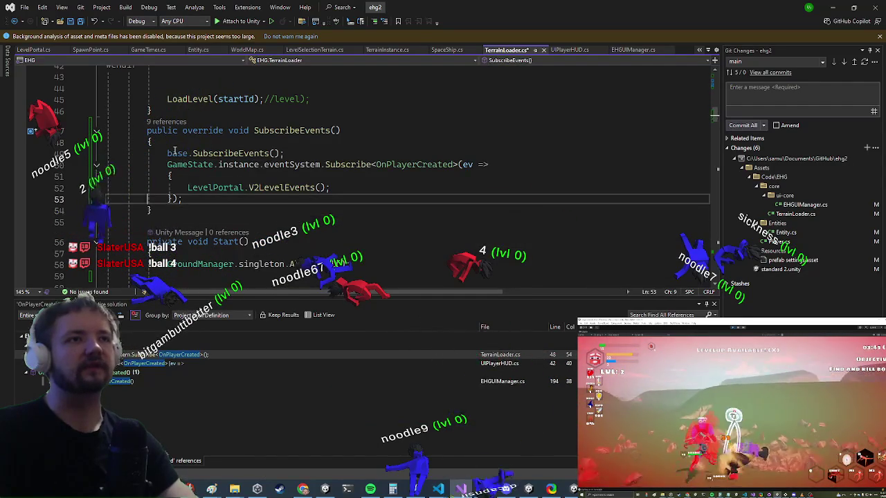
pyautogui.press('Return')
pyautogui.press('Down')
pyautogui.press('Down')
pyautogui.press('Down')
pyautogui.press('Down')
pyautogui.press('Down')
pyautogui.press('Return')
pyautogui.press('Up')
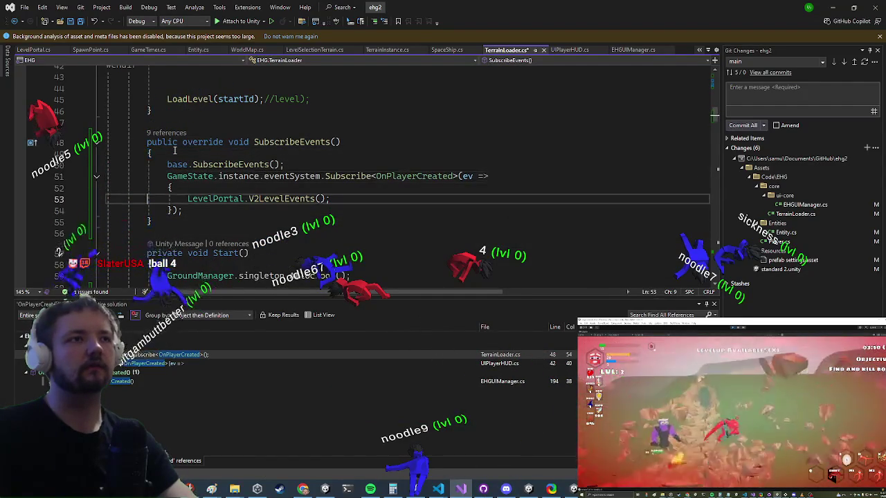
# Add MonoBehaviour.print("PLAYER CREATED") and UnityEditor.EditorApplication.isPaused = true above LevelPortal.V2LevelEvents()
pyautogui.write('ono')
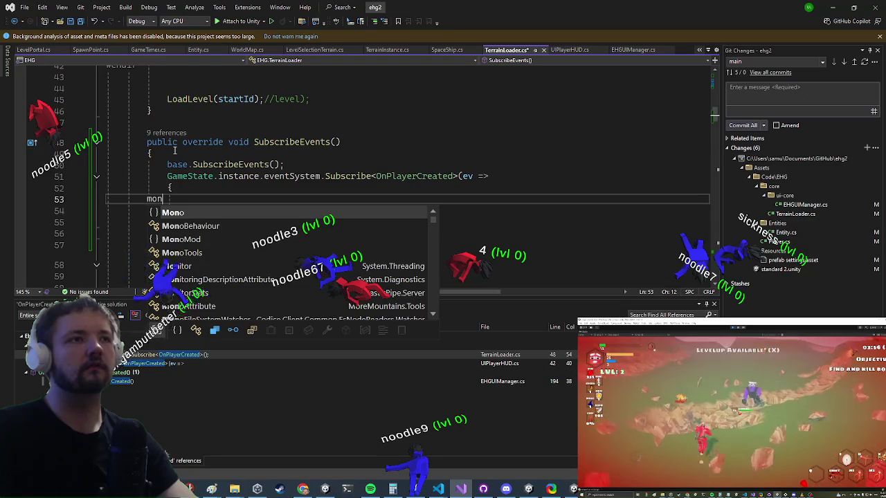
pyautogui.press('Tab')
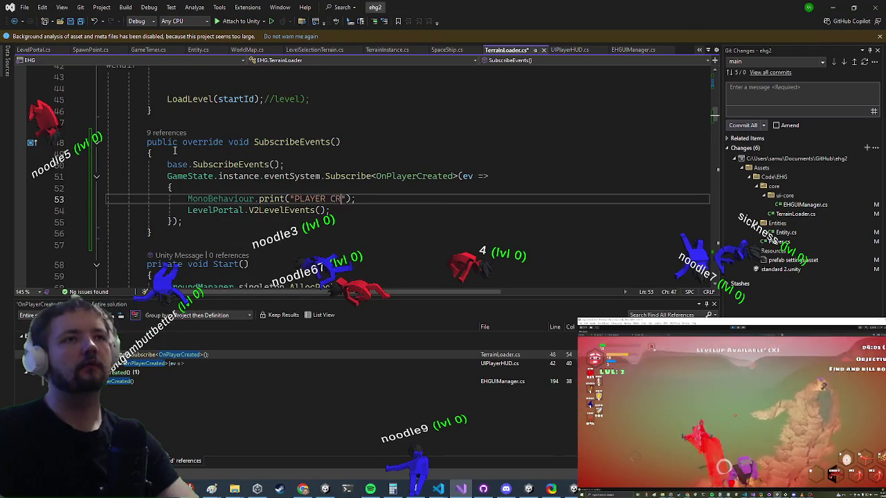
pyautogui.press('Return')
pyautogui.write('UnityEditor.editore')
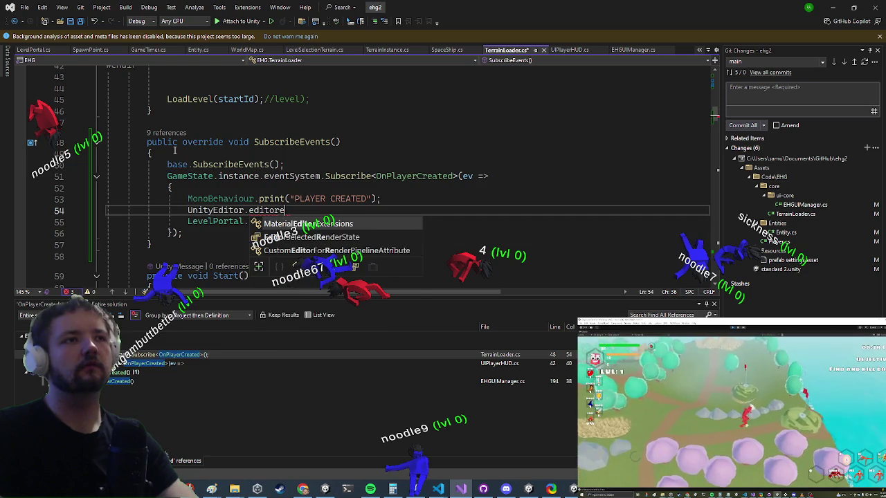
pyautogui.press('BackSpace')
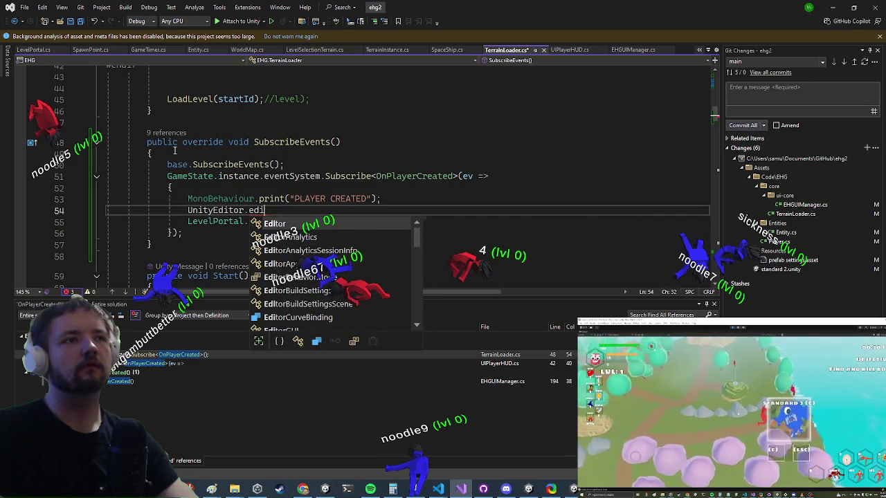
pyautogui.write('orApplication.isPaused =')
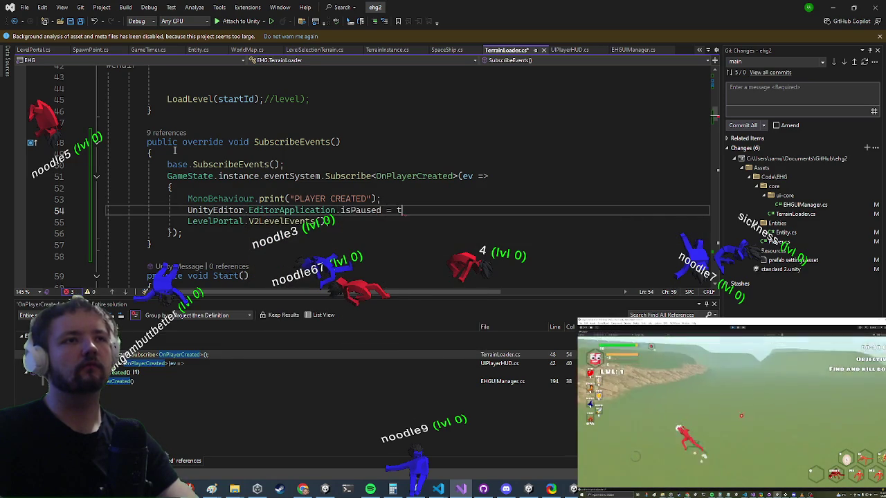
pyautogui.write('true;')
pyautogui.press('Return')
pyautogui.hotkey('alt', 'Tab')
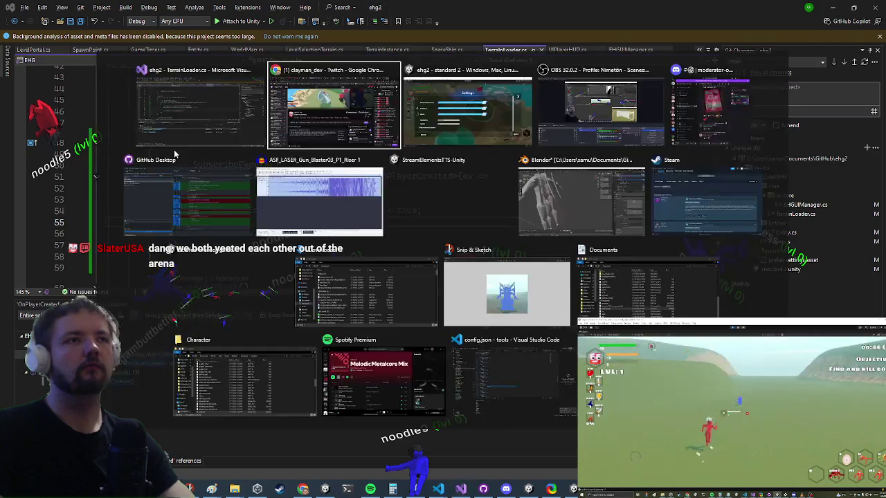
# Exit Play mode with Ctrl+P and bring Unity forward so the scripts recompile
pyautogui.hotkey('alt', 'Tab')
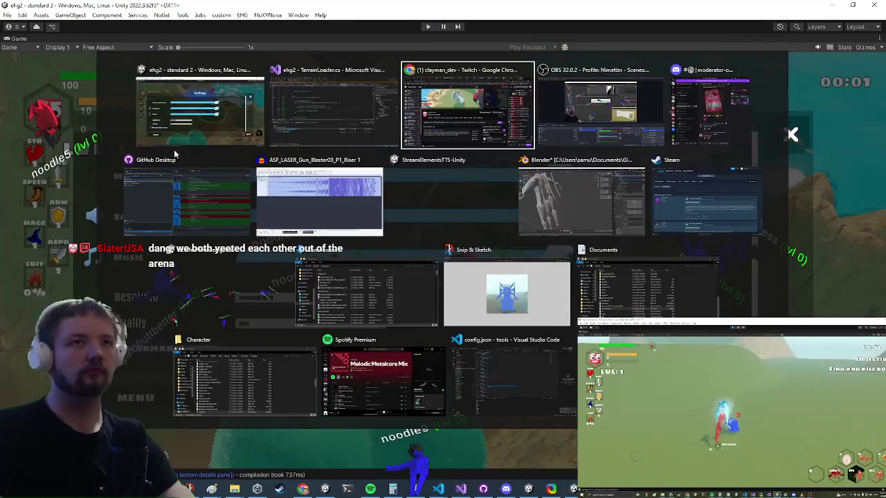
pyautogui.press('Escape')
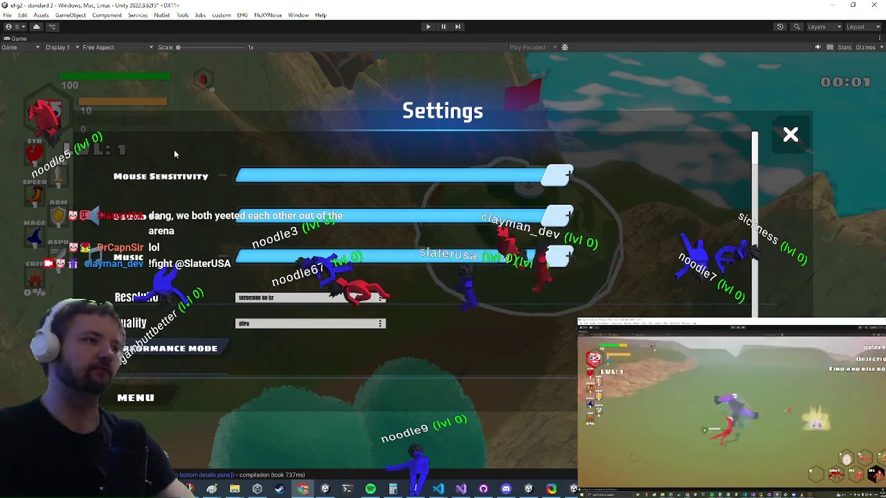
pyautogui.hotkey('ctrl', 'p')
pyautogui.hotkey('alt', 'Tab')
pyautogui.hotkey('alt', 'Tab')
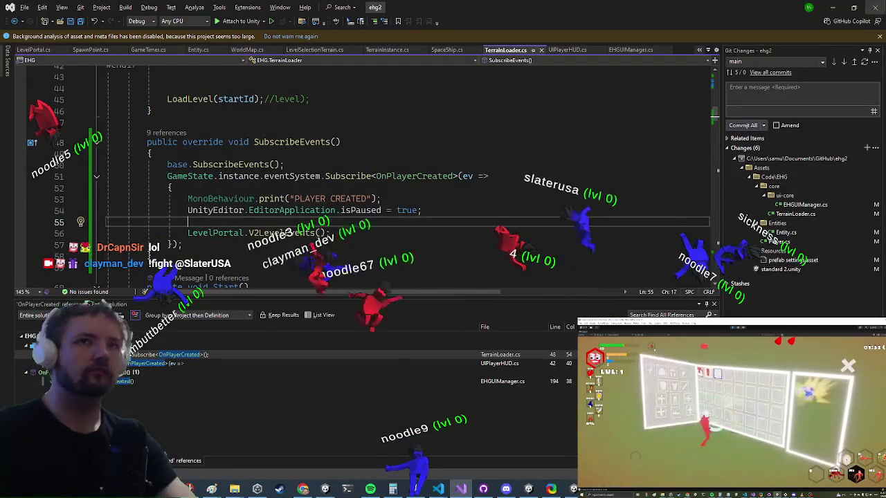
pyautogui.hotkey('alt', 'Tab')
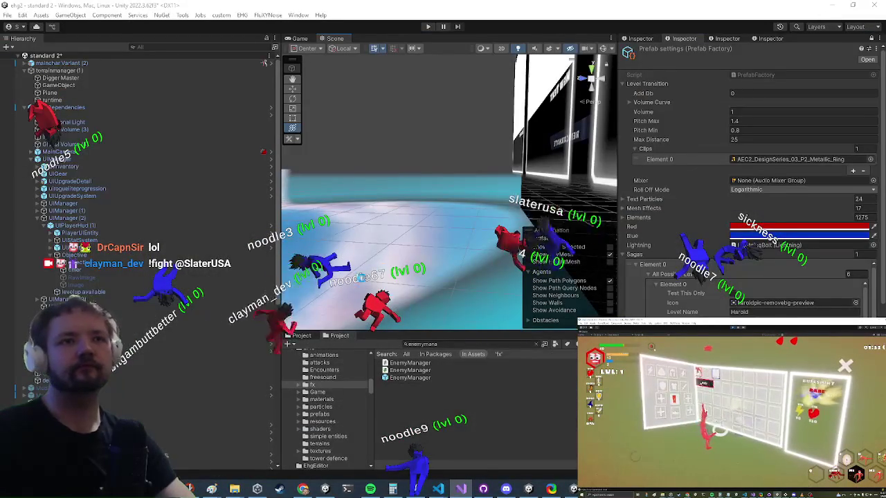
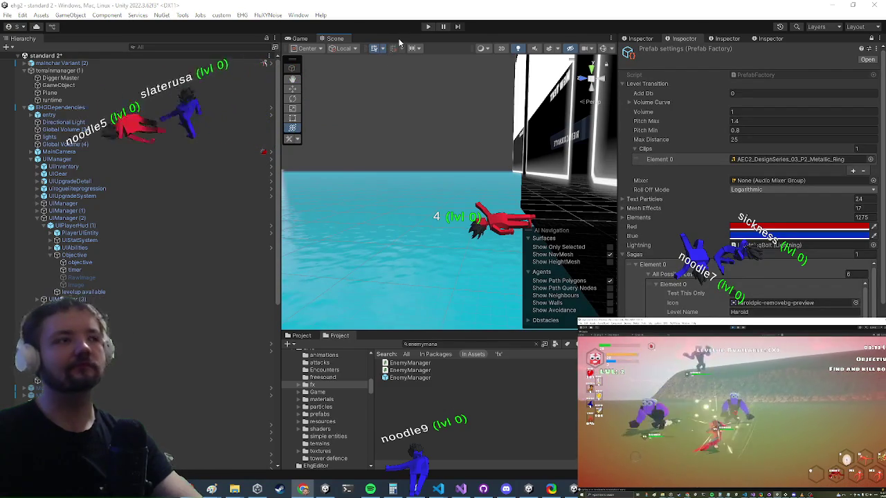
# Enter play mode, then frame mainchar Variant (2) in the Scene view and zoom out
pyautogui.click(427, 26)
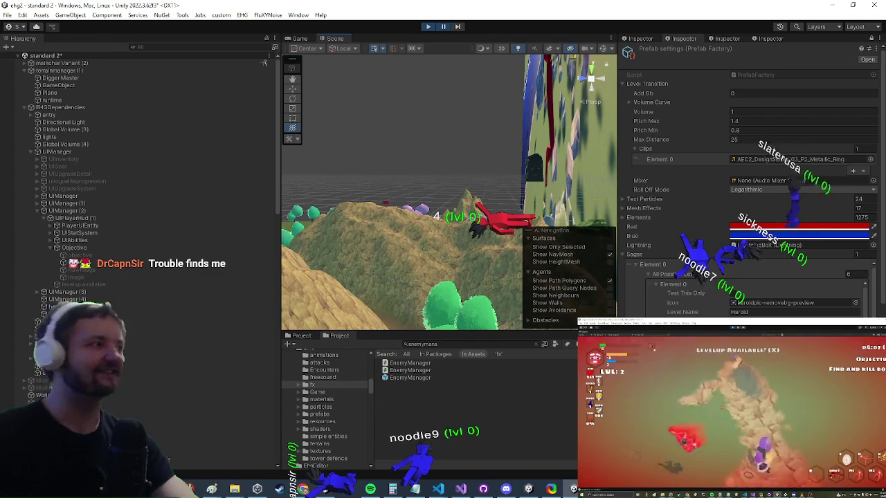
pyautogui.press('super')
pyautogui.press('Escape')
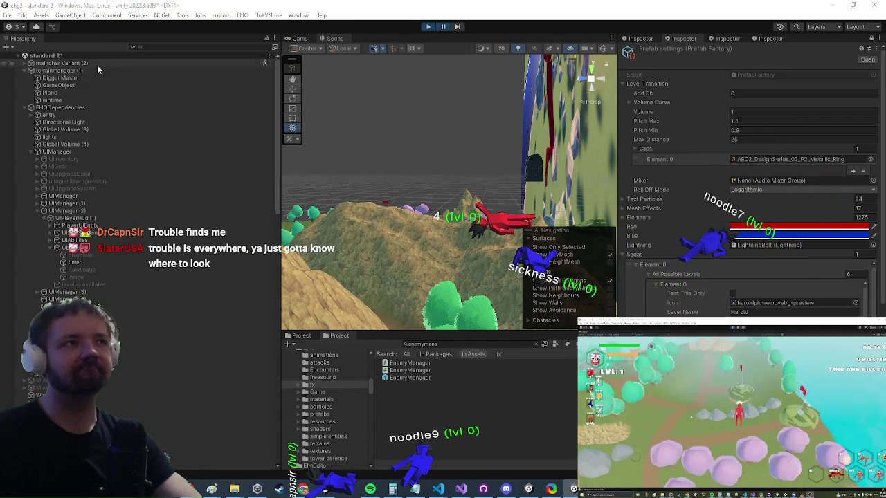
pyautogui.click(97, 65)
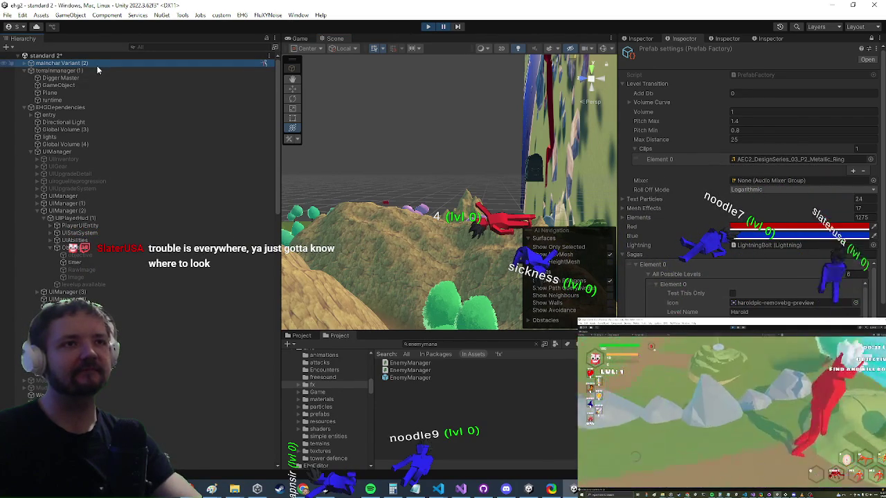
pyautogui.doubleClick(96, 65)
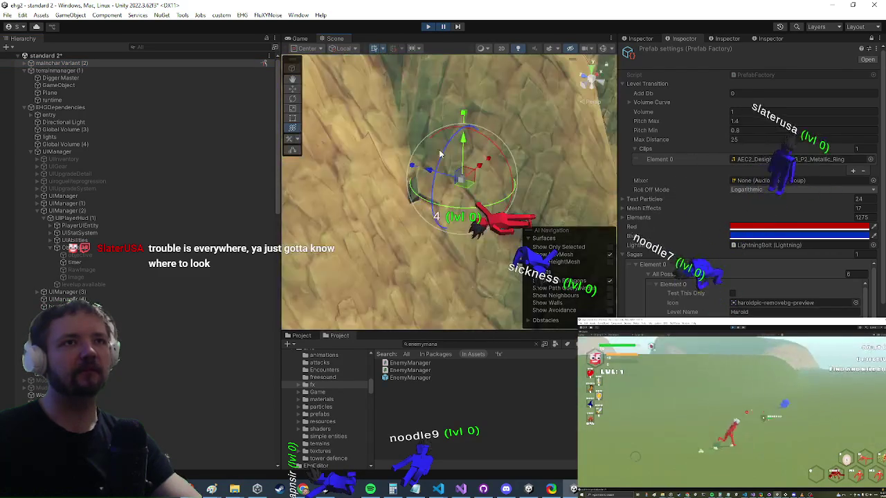
pyautogui.scroll(-5, 436, 180)
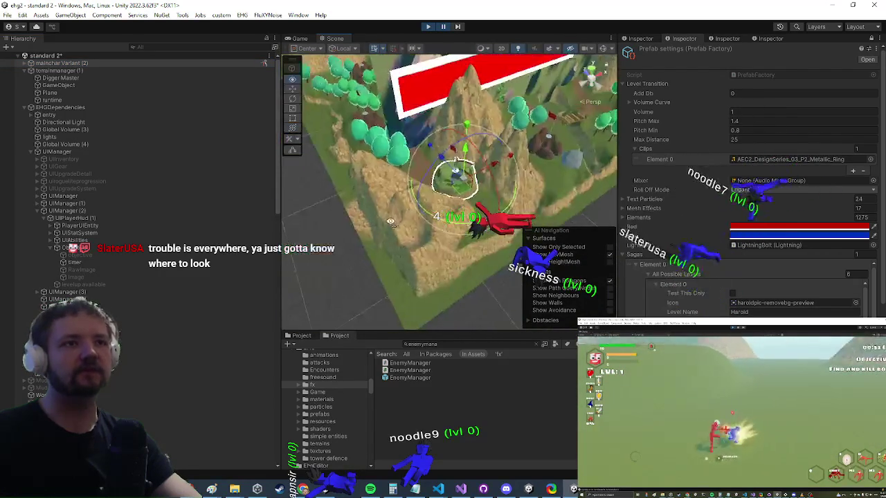
# Trace TerrainLoader.cs's V2LevelEvents subscription to the OnLevelV2Loaded definition in LevelPortal.cs
pyautogui.click(461, 489)
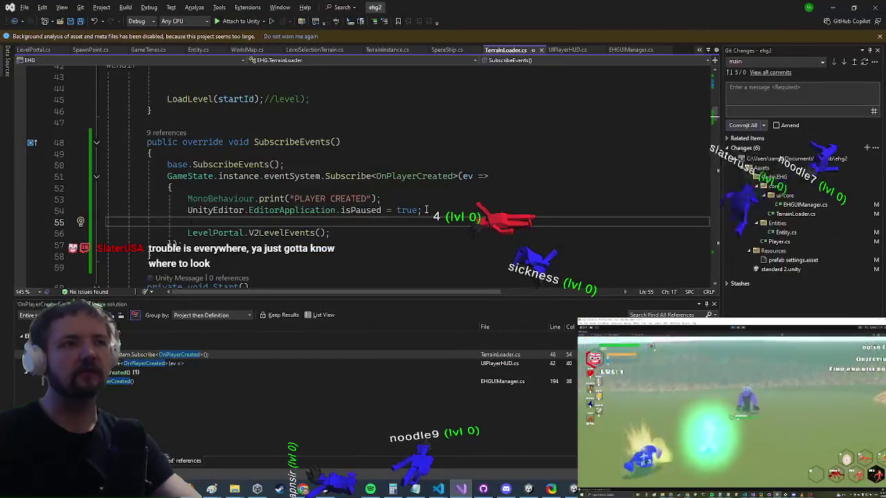
pyautogui.click(316, 232)
pyautogui.moveTo(409, 203); pyautogui.dragTo(169, 199)
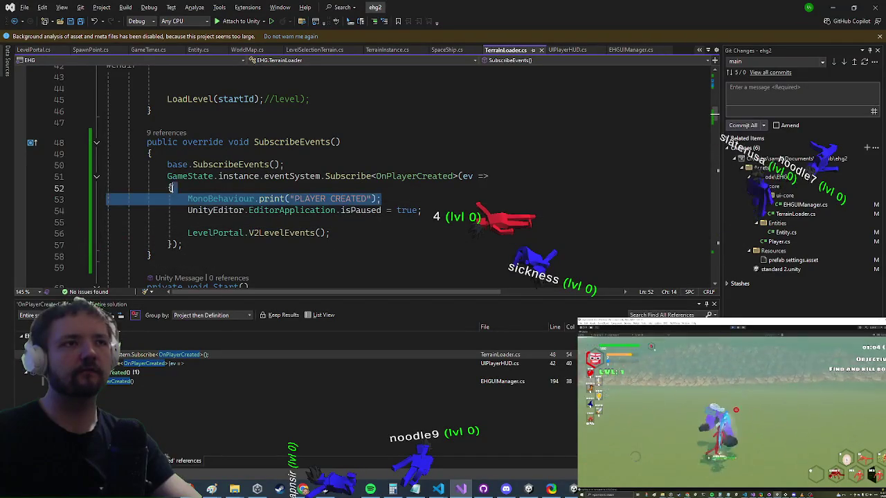
pyautogui.click(283, 240)
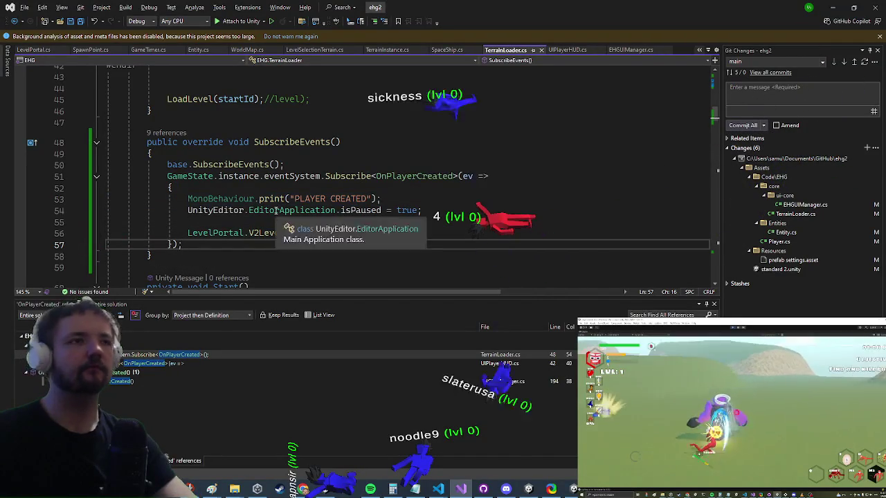
pyautogui.click(316, 233)
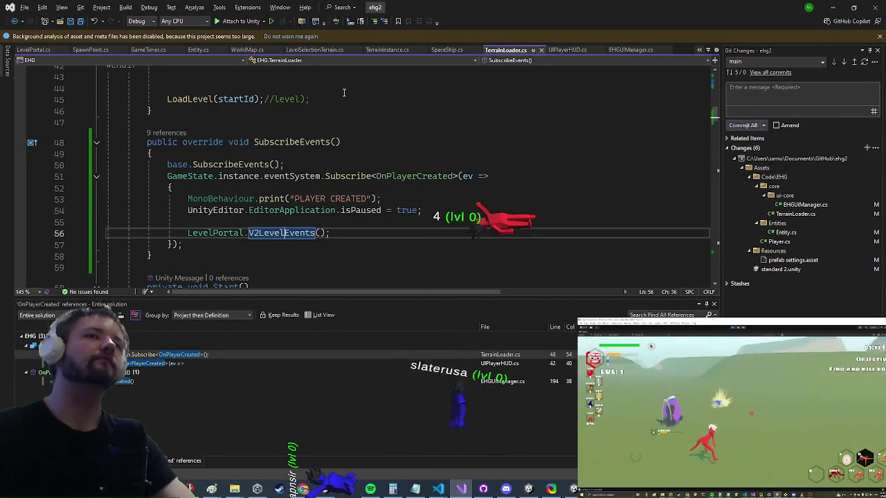
pyautogui.keyDown('ctrl'); pyautogui.click(323, 142); pyautogui.keyUp('ctrl')
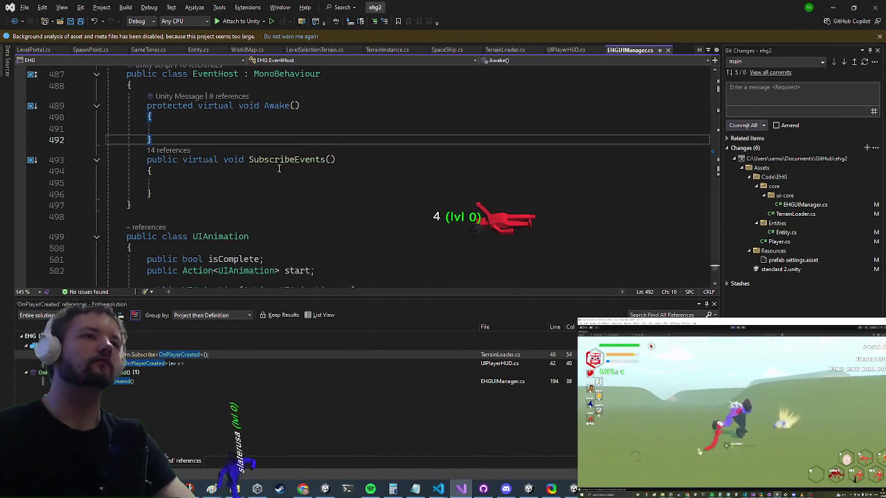
pyautogui.hotkey('ctrl', '-')
pyautogui.moveTo(192, 222); pyautogui.dragTo(269, 233)
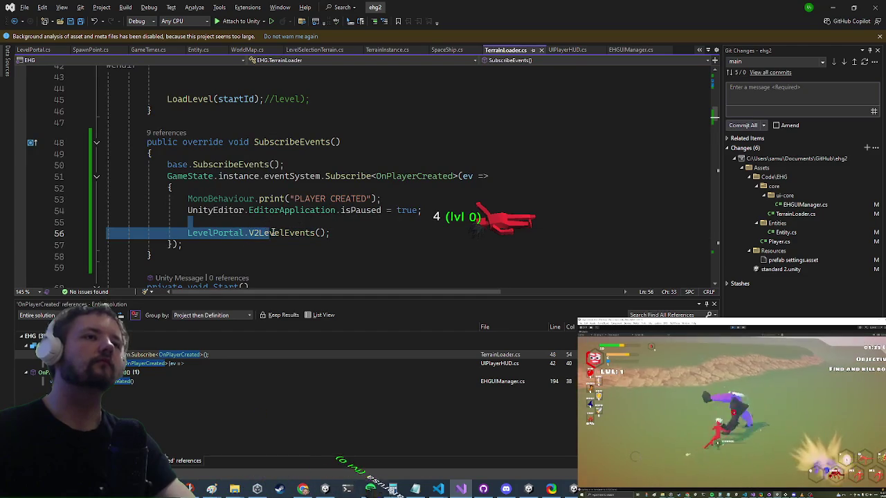
pyautogui.click(274, 232)
pyautogui.keyDown('ctrl'); pyautogui.click(273, 232); pyautogui.keyUp('ctrl')
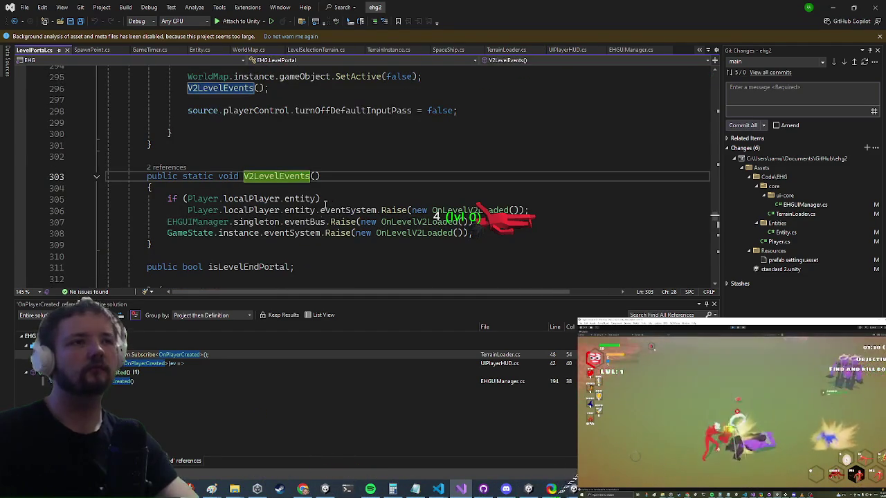
pyautogui.keyDown('ctrl'); pyautogui.click(406, 222); pyautogui.keyUp('ctrl')
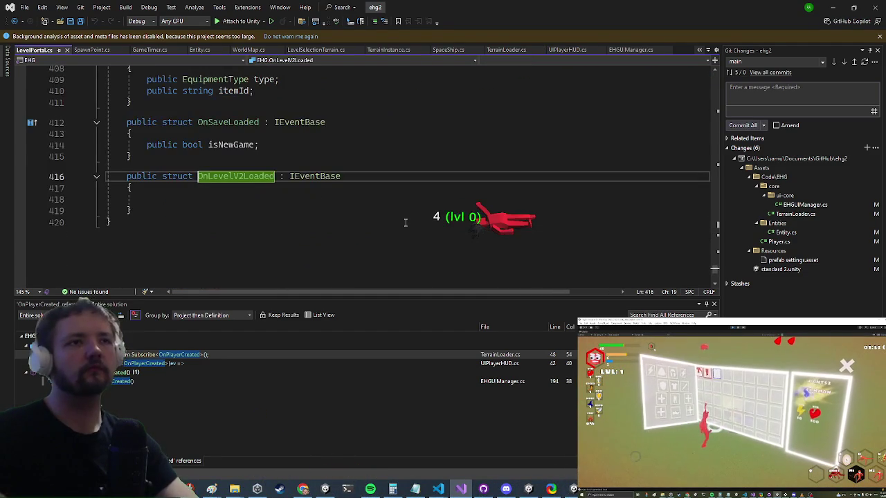
# Find OnLevelV2Loaded references, breakpoint Player.cs's LockCursor line, and attach the debugger to Unity
pyautogui.rightClick(229, 179)
pyautogui.click(288, 274)
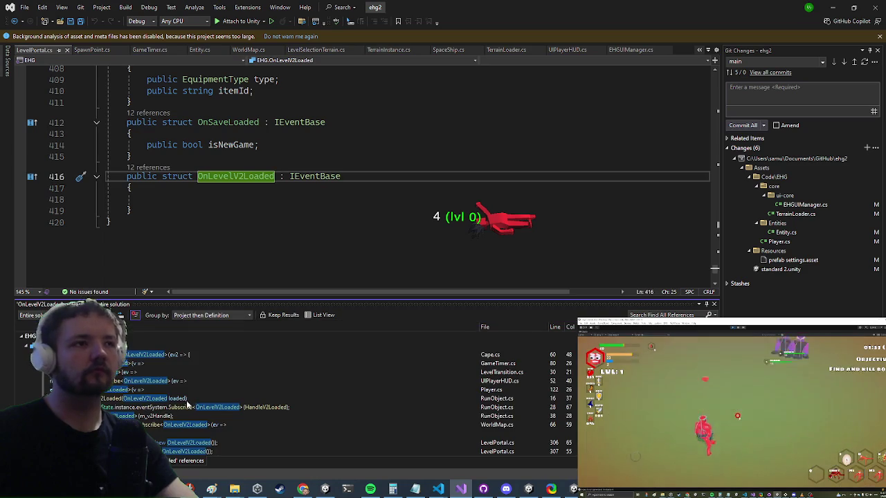
pyautogui.click(129, 398)
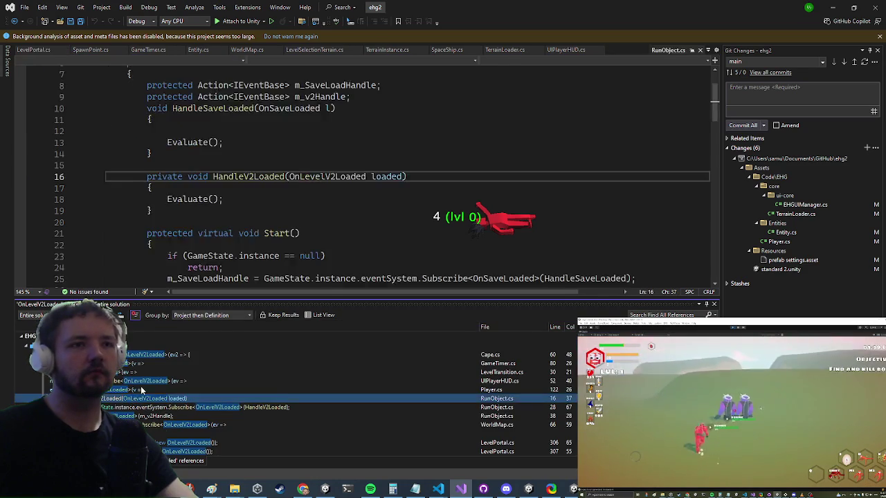
pyautogui.press('Up')
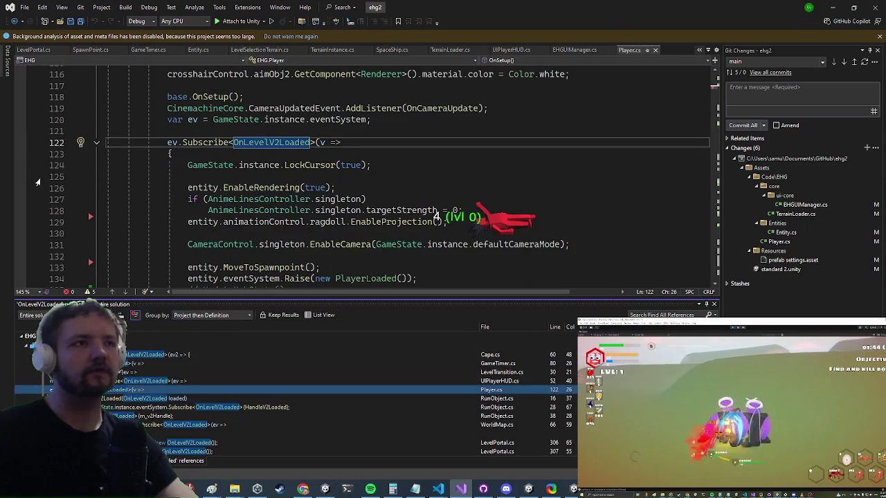
pyautogui.click(20, 165)
pyautogui.click(235, 21)
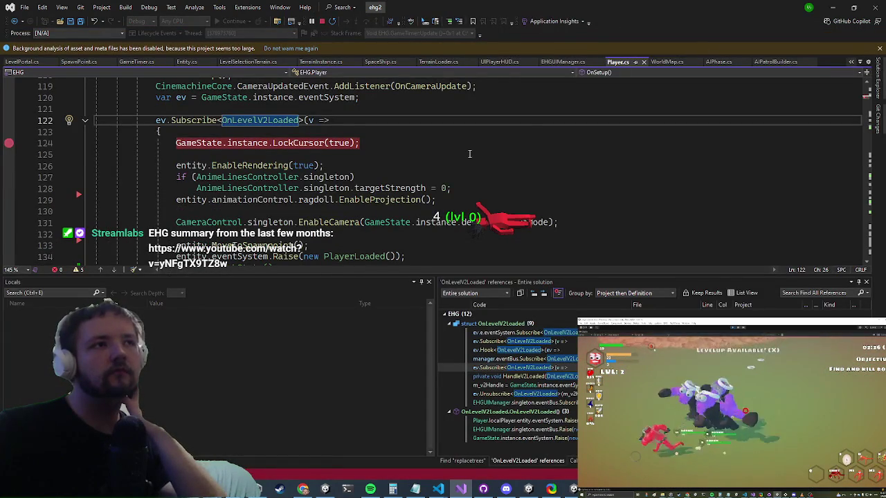
# Continue past the GameTimer breakpoint until the game breaks at LockCursor(true) in Player.cs line 124
pyautogui.scroll(2, 418, 227)
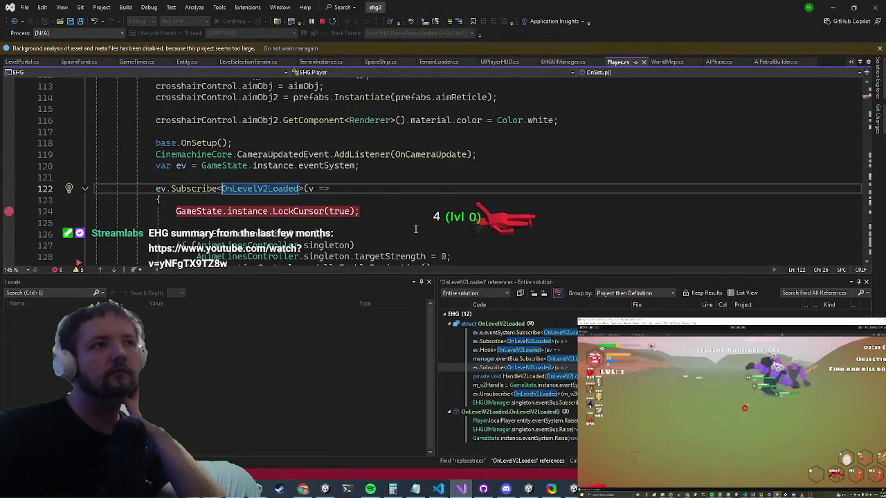
pyautogui.scroll(2, 417, 226)
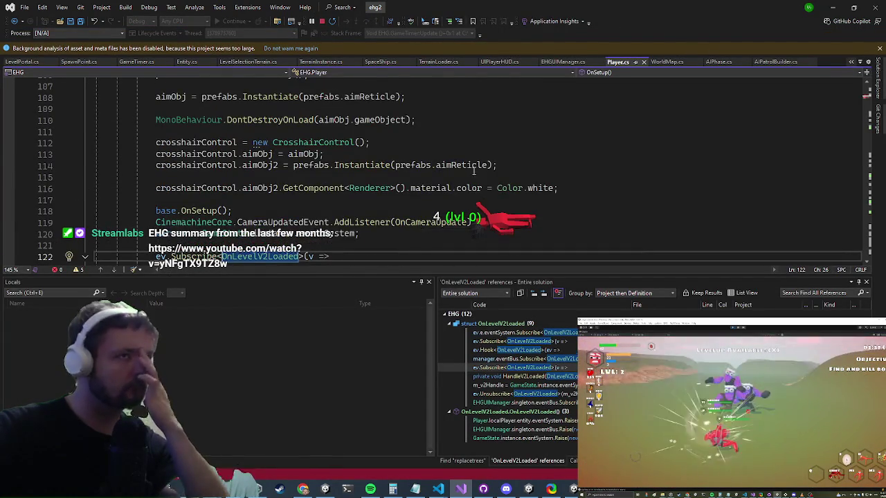
pyautogui.scroll(-4, 418, 223)
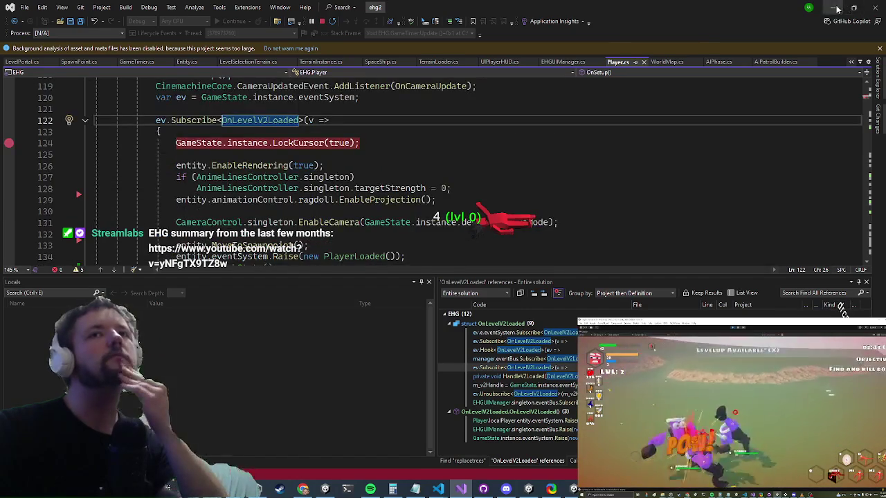
pyautogui.click(836, 7)
pyautogui.click(444, 28)
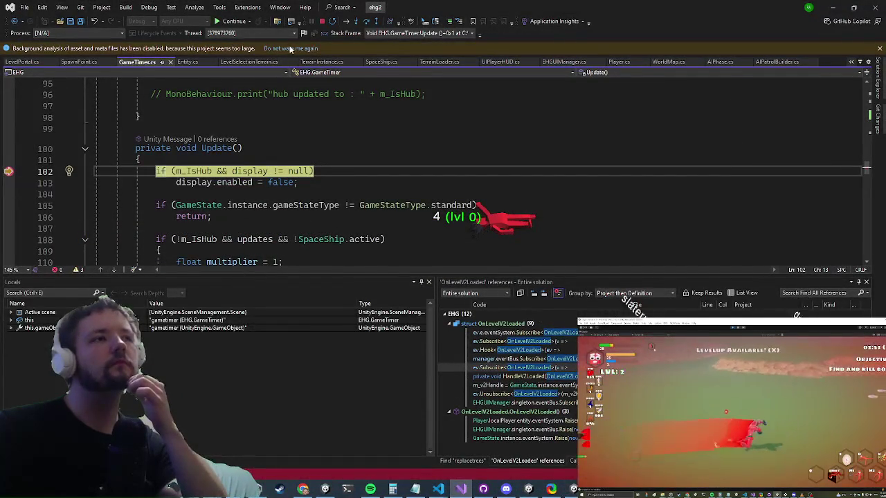
pyautogui.click(237, 21)
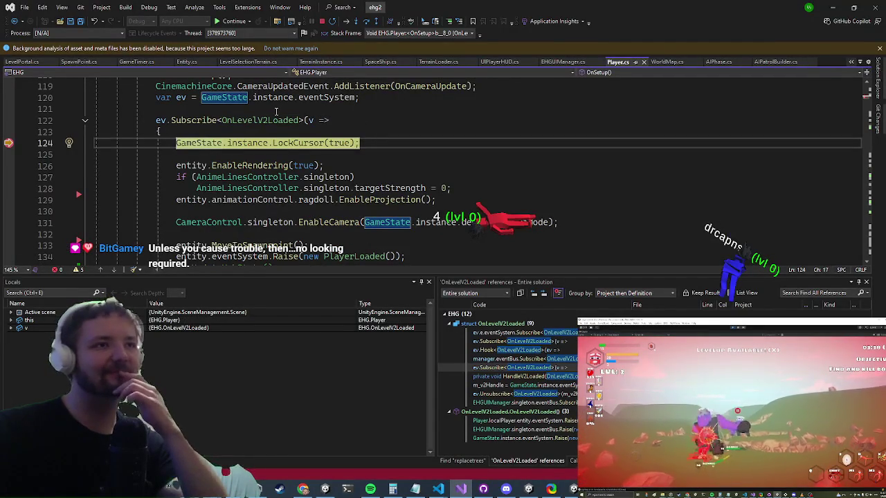
# Go to MoveToSpawnpoint in Entity.cs, breakpoint its start, and run until it is hit
pyautogui.click(273, 244)
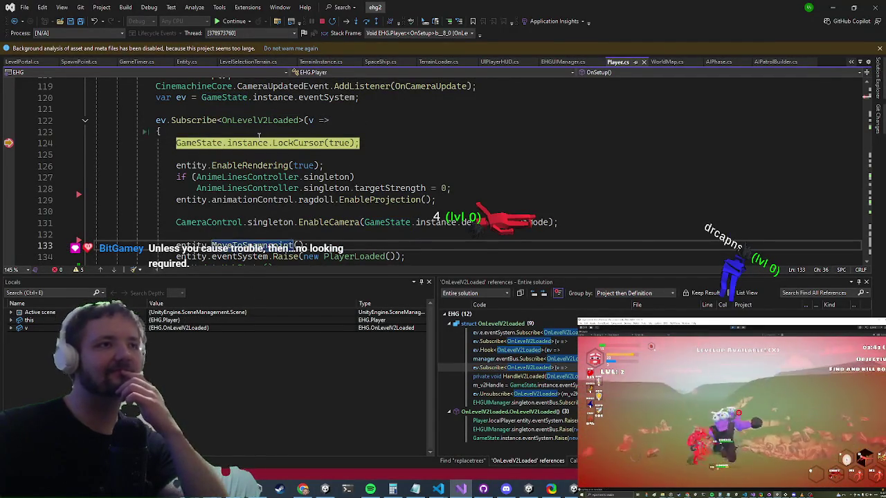
pyautogui.press('F12')
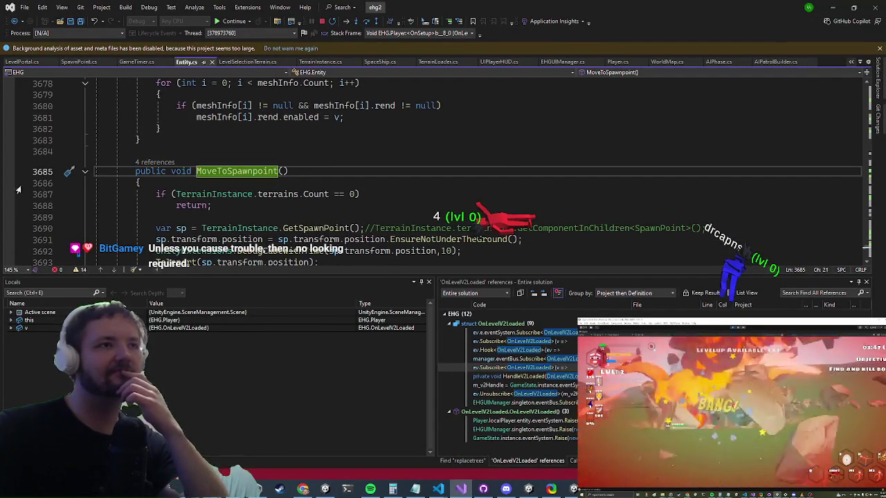
pyautogui.click(9, 194)
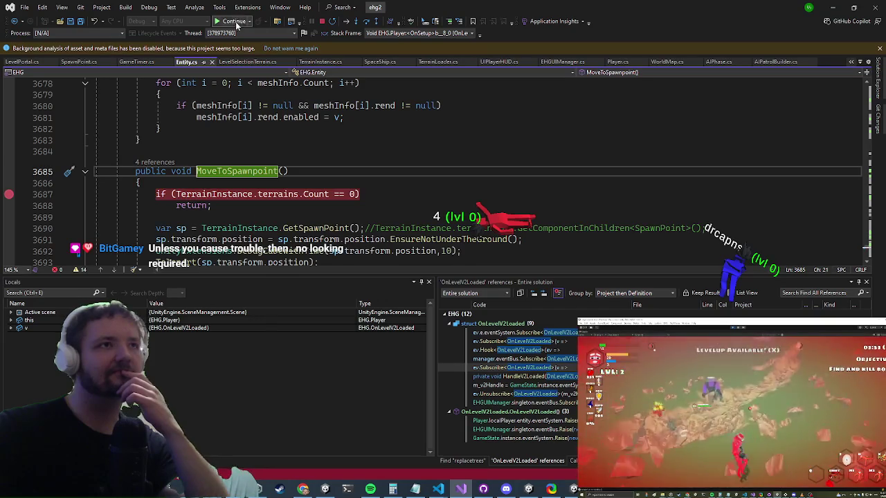
pyautogui.click(235, 23)
pyautogui.moveTo(269, 199)
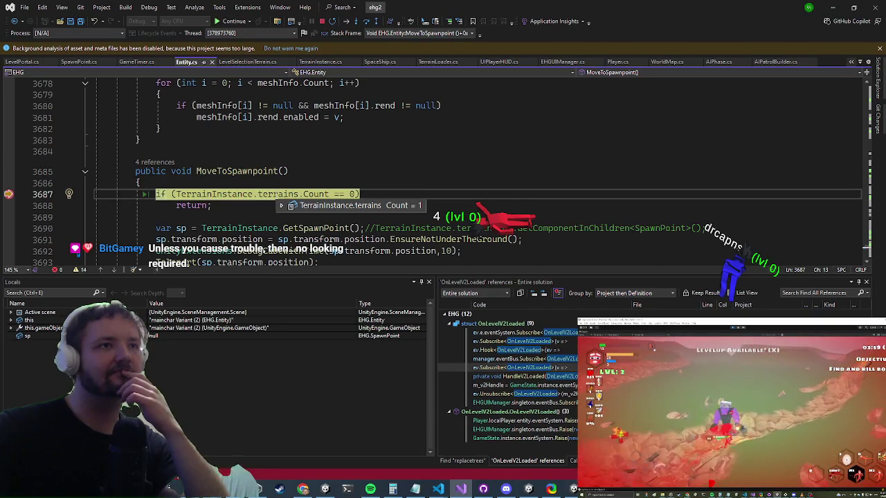
pyautogui.scroll(-1, 329, 123)
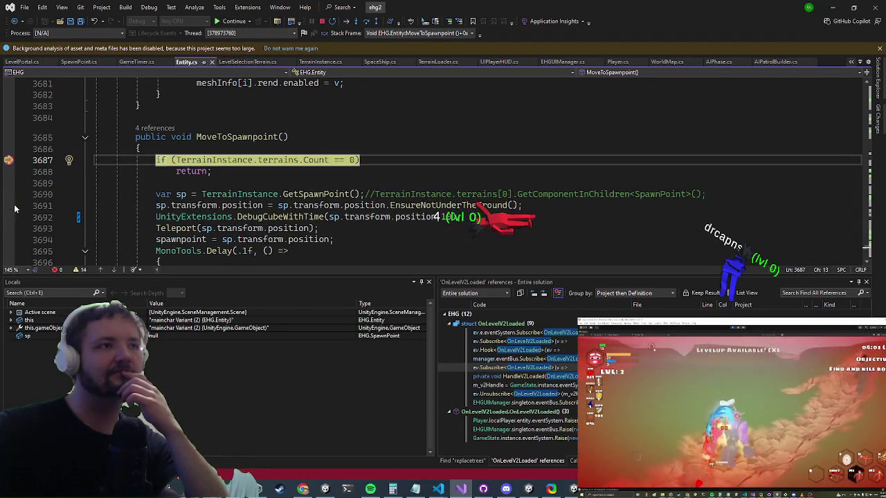
pyautogui.press('F5')
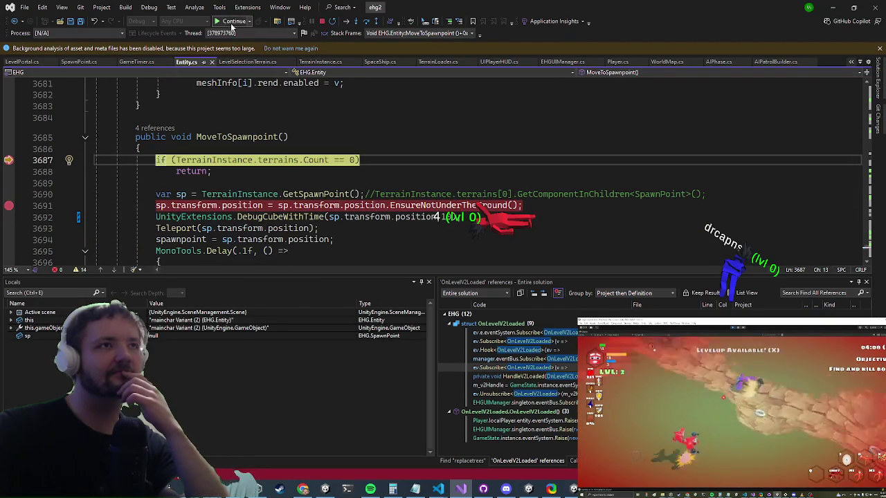
# Remove all breakpoints from MoveToSpawnpoint, including the one on line 3691
pyautogui.moveTo(181, 194)
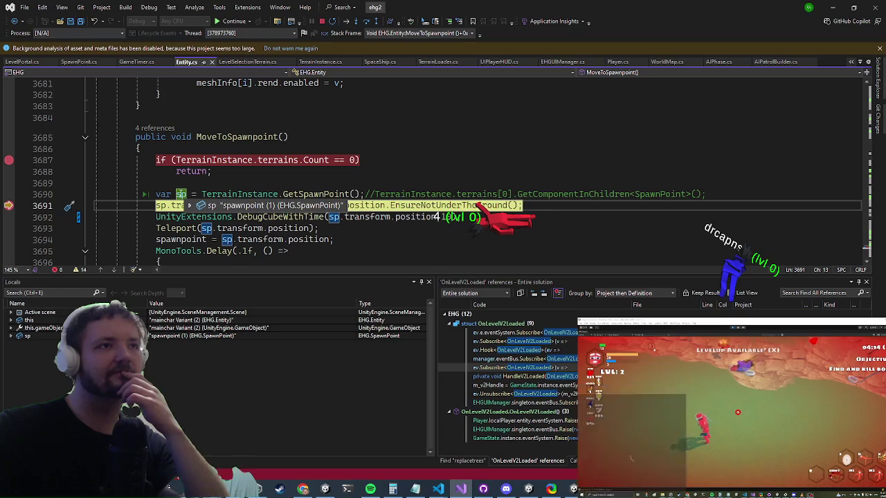
pyautogui.scroll(-2, 181, 160)
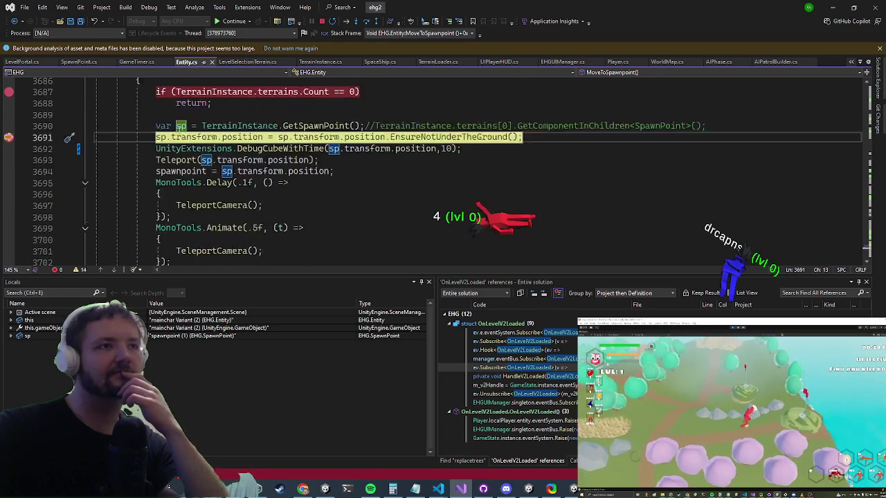
pyautogui.scroll(-1, 147, 162)
pyautogui.scroll(3, 147, 162)
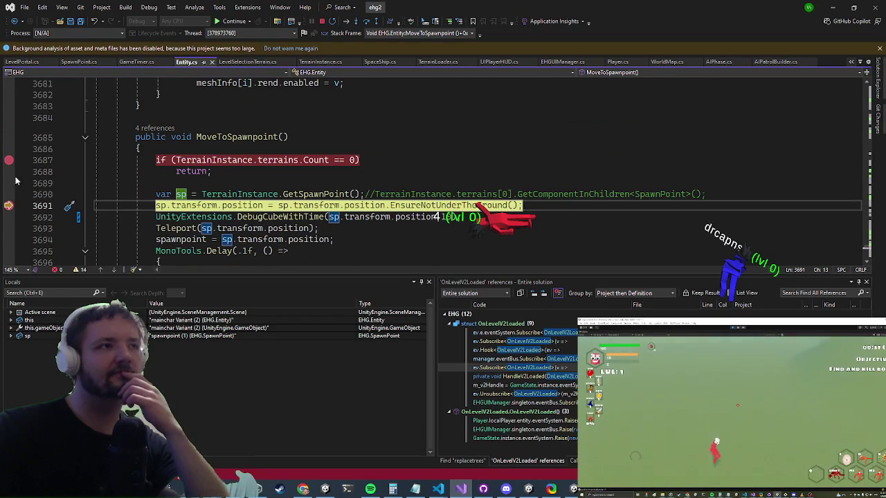
pyautogui.click(9, 205)
pyautogui.click(9, 160)
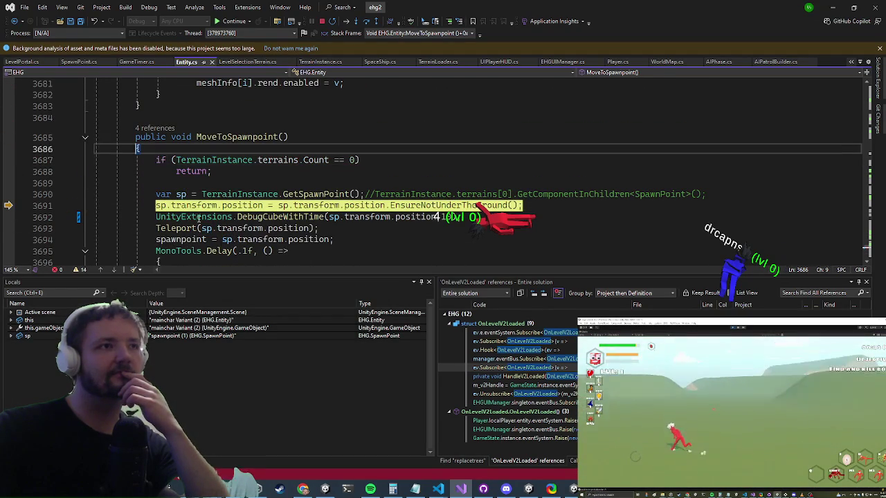
pyautogui.click(9, 148)
# Follow Teleport to the ForceTeleport(Vector3 sp) definition and place the caret on blank line 3156
pyautogui.click(182, 228)
pyautogui.press('F12')
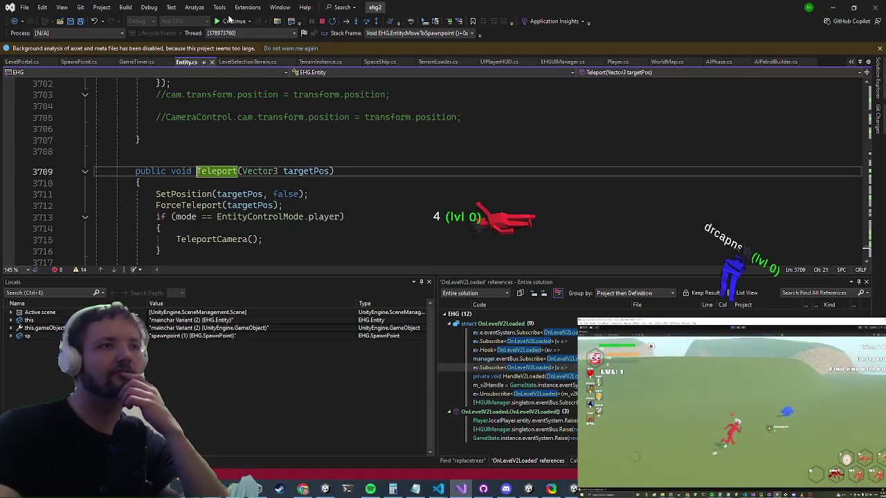
pyautogui.scroll(-4, 218, 106)
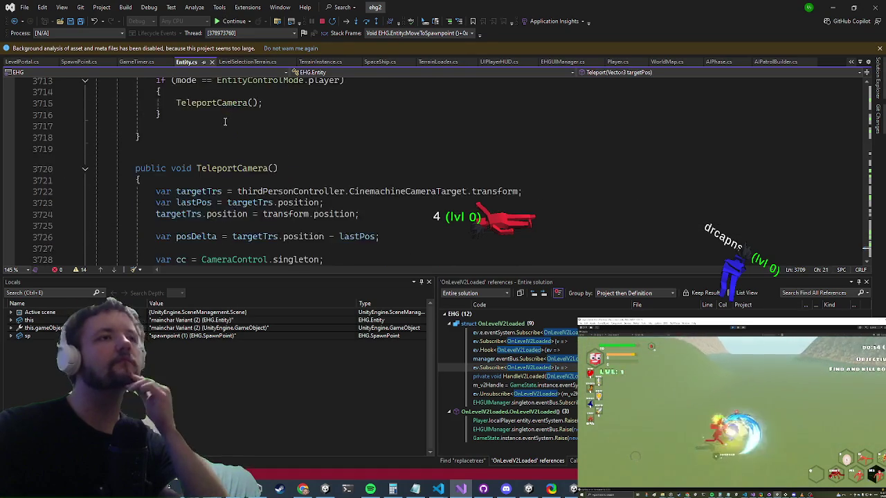
pyautogui.scroll(3, 223, 120)
pyautogui.click(193, 182)
pyautogui.press('Up')
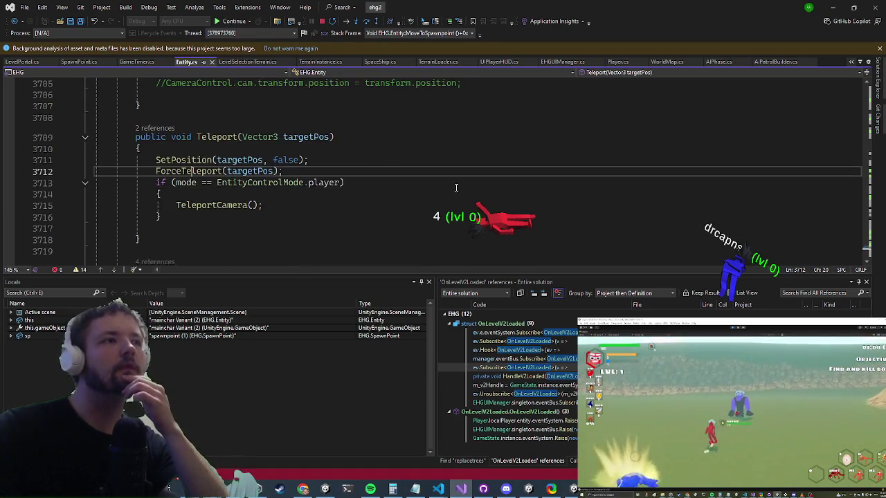
pyautogui.press('F12')
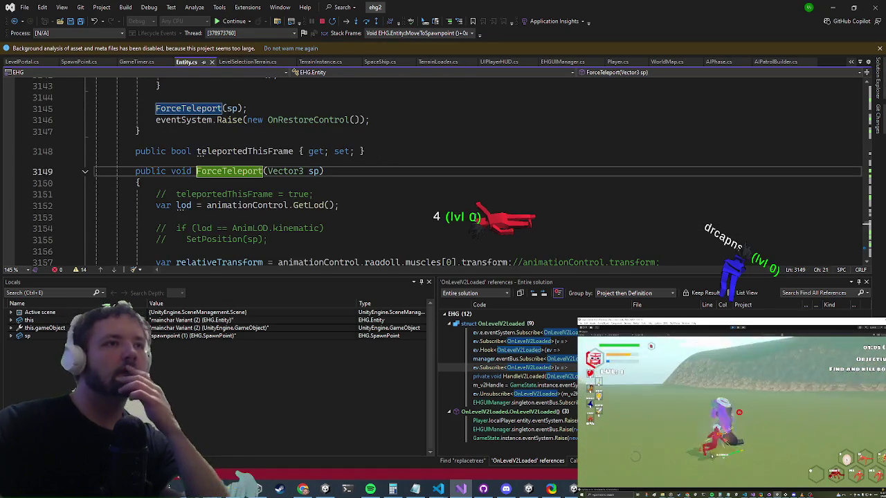
pyautogui.scroll(-4, 427, 197)
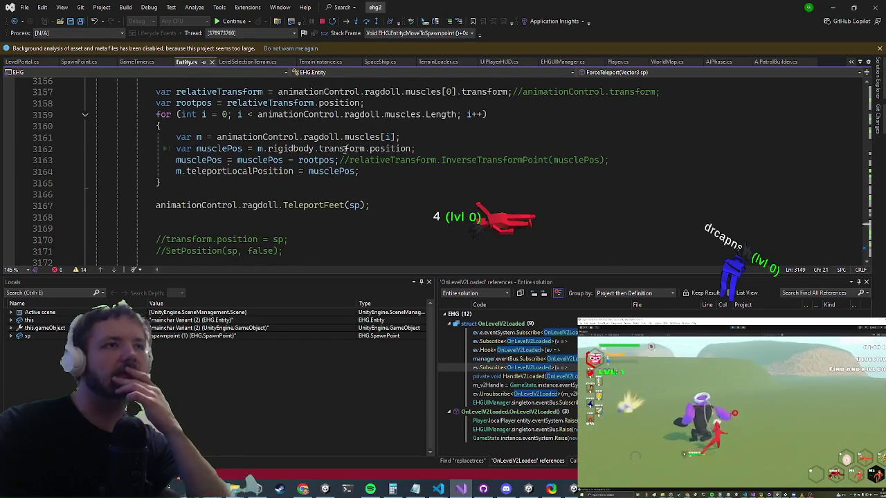
pyautogui.scroll(4, 279, 146)
pyautogui.click(309, 171)
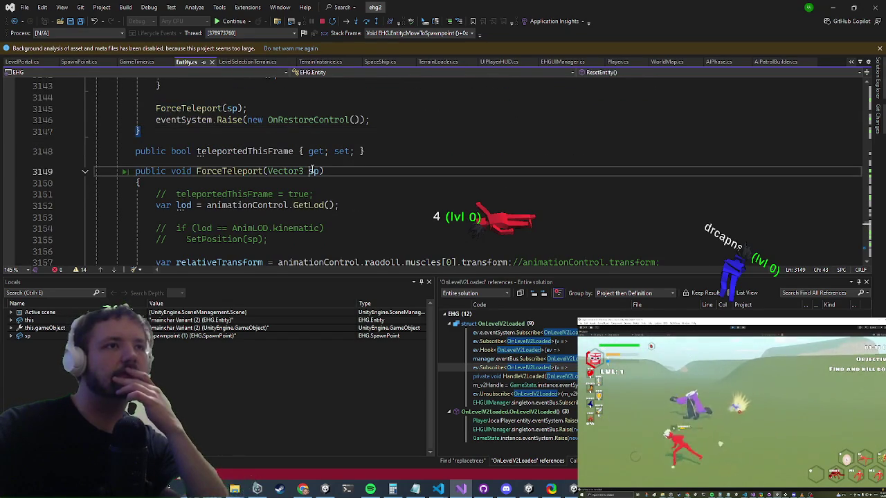
pyautogui.scroll(-1, 199, 235)
pyautogui.click(215, 217)
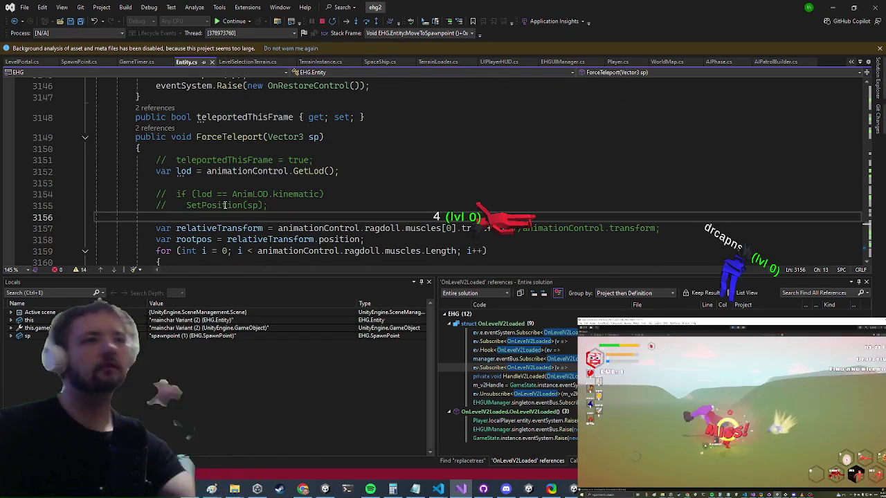
# Insert UnityExtensions.DebugCubeWithTime(sp,100); on line 3156, stop debugging, and show Unity's Scene view
pyautogui.write('UnityExtensions.de')
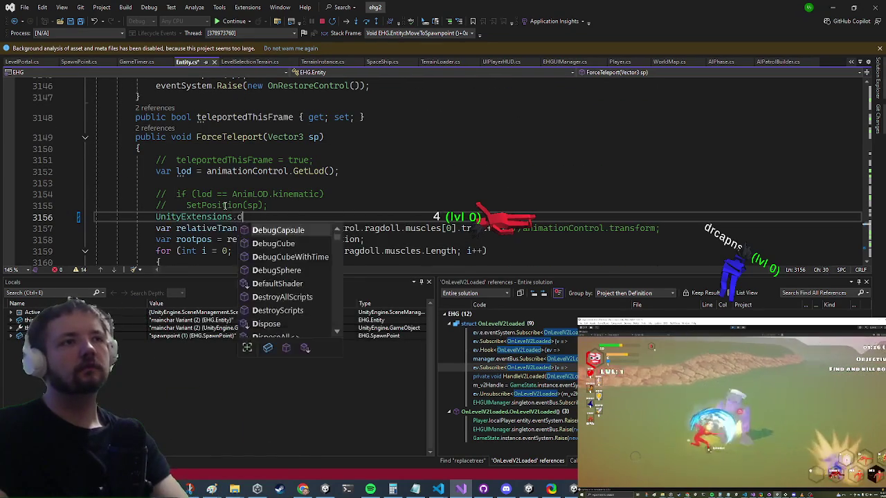
pyautogui.press('Down')
pyautogui.write('(')
pyautogui.write('sp,')
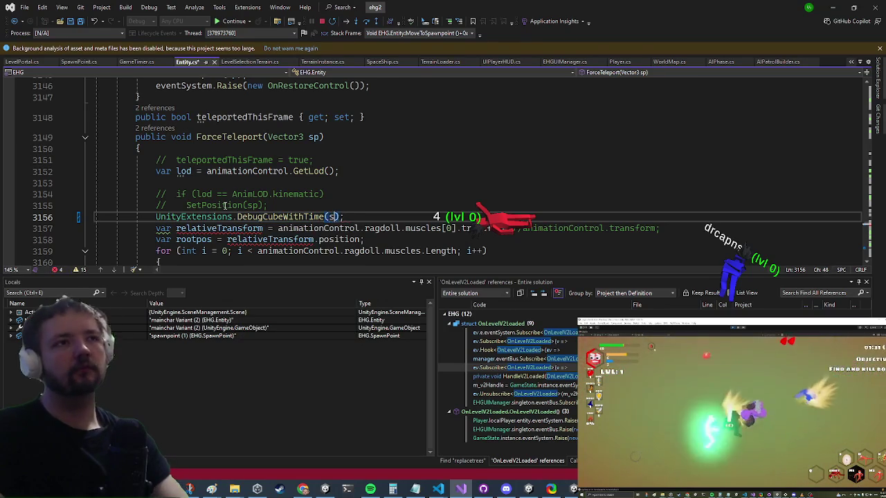
pyautogui.write('100')
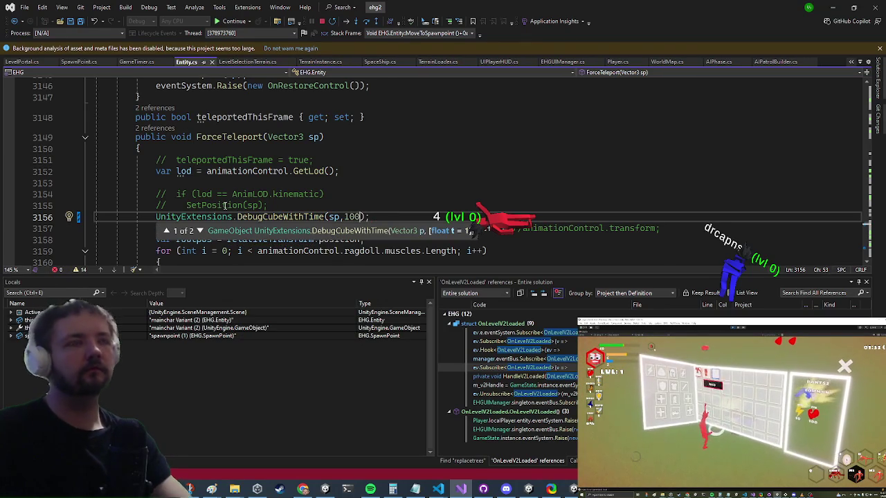
pyautogui.click(321, 22)
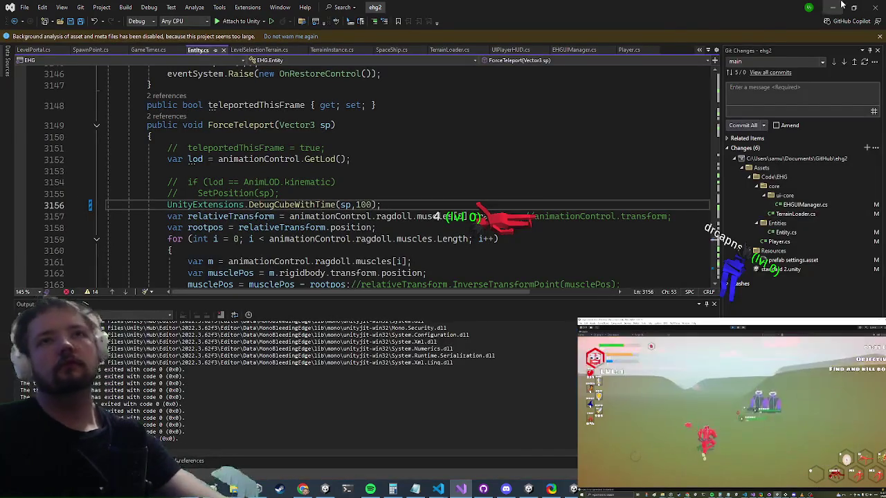
pyautogui.hotkey('alt', 'Tab')
pyautogui.click(335, 38)
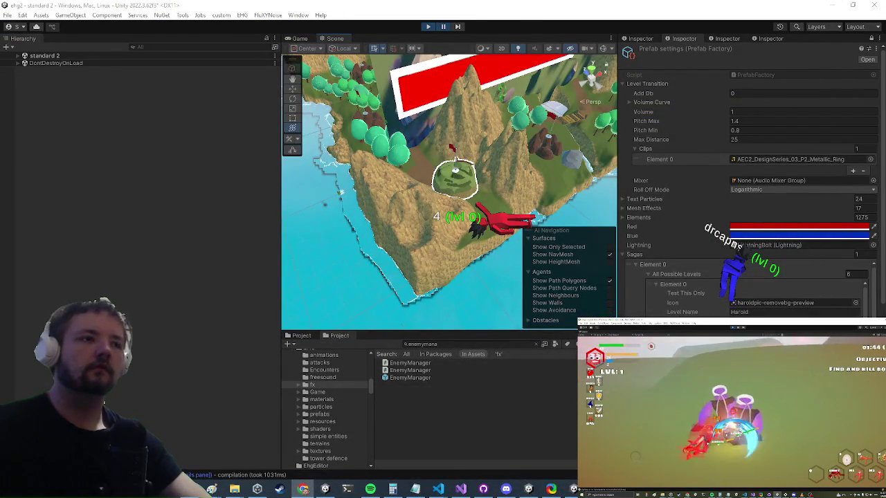
# Resume the game, zoom out the Scene view to spot the debug cube, and return to Visual Studio
pyautogui.click(442, 27)
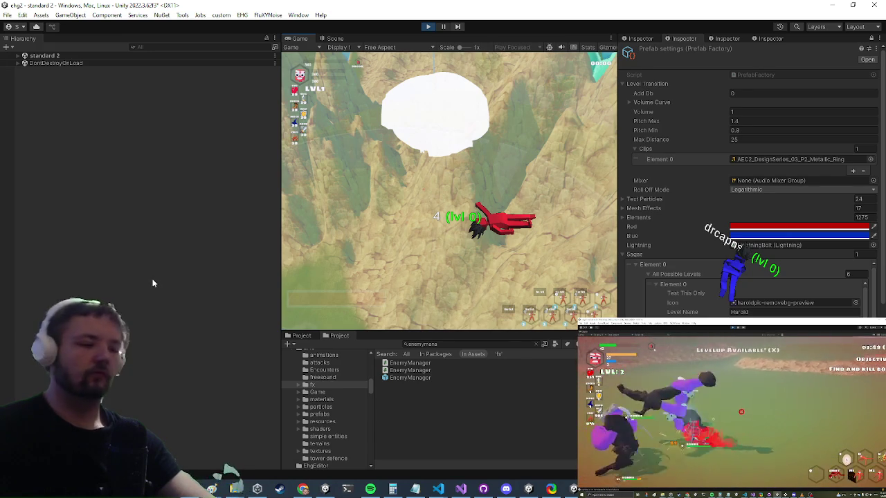
pyautogui.hotkey('ctrl', '2')
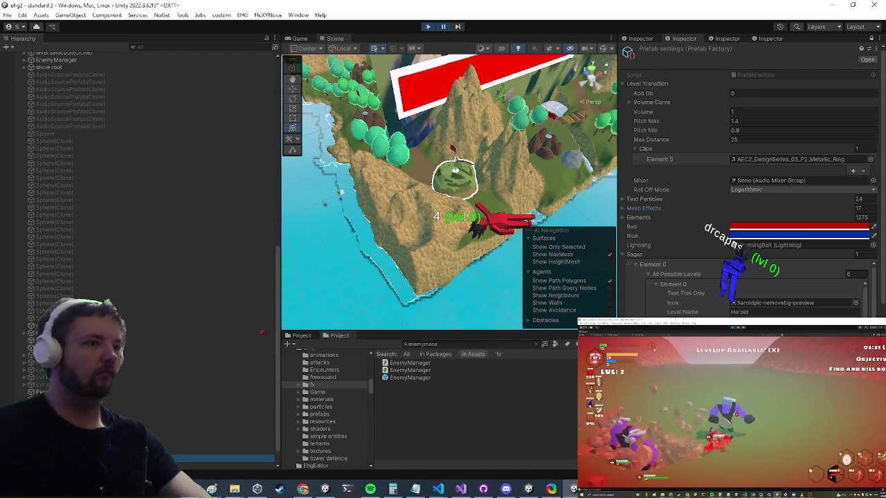
pyautogui.scroll(-6, 409, 199)
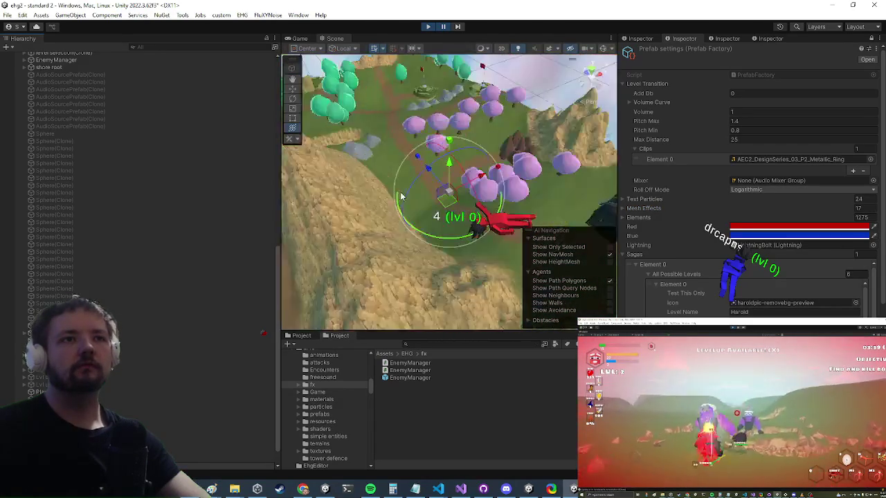
pyautogui.click(461, 489)
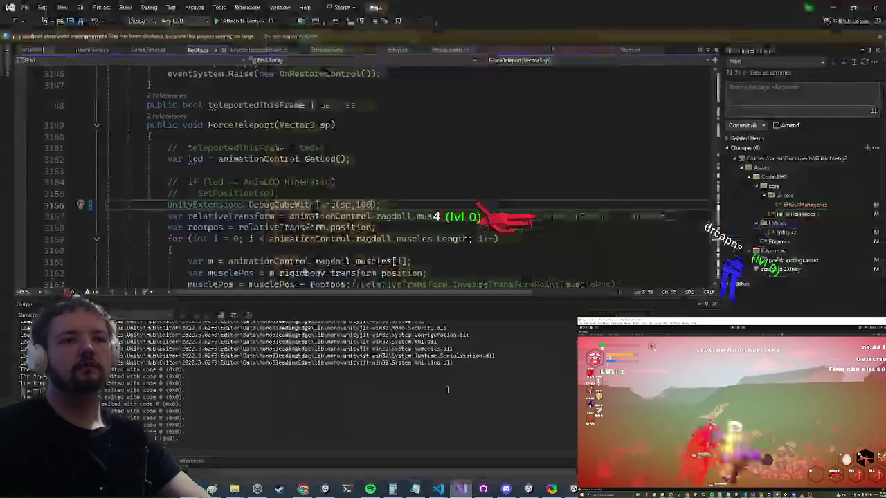
# Add a new line 3156 in ForceTeleport setting transform.position = sp
pyautogui.click(292, 192)
pyautogui.press('Return')
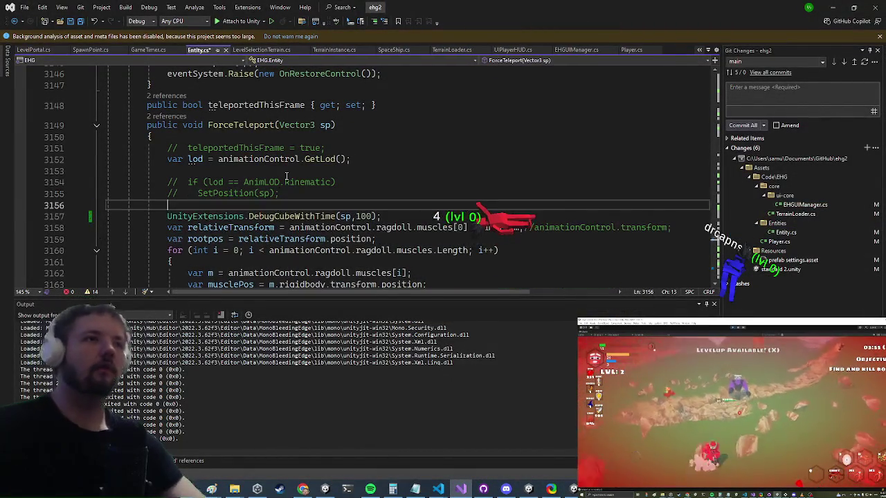
pyautogui.write('transform.position = sp;')
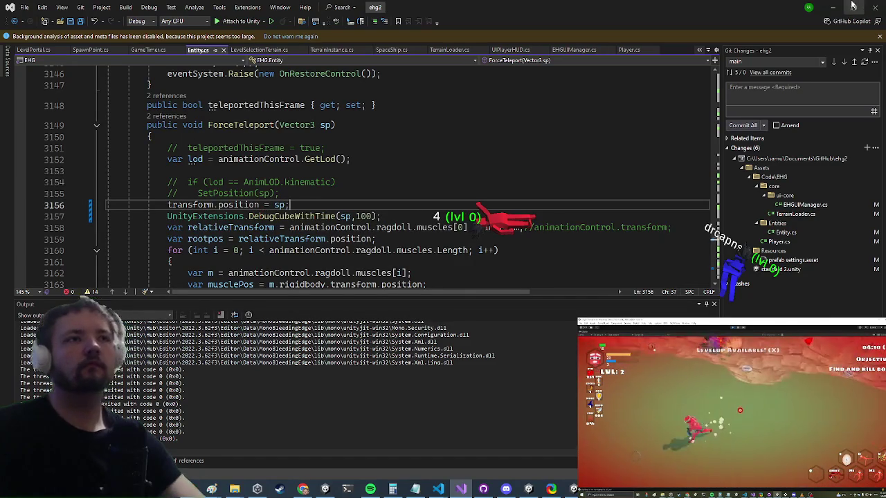
pyautogui.hotkey('alt', 'Tab')
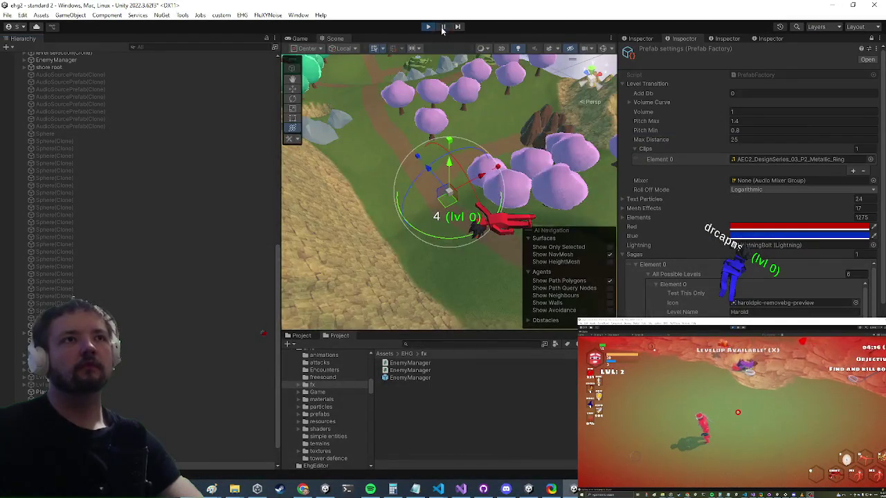
# Play the level, pause and resume to check the teleport, then maximize the Game view
pyautogui.click(428, 26)
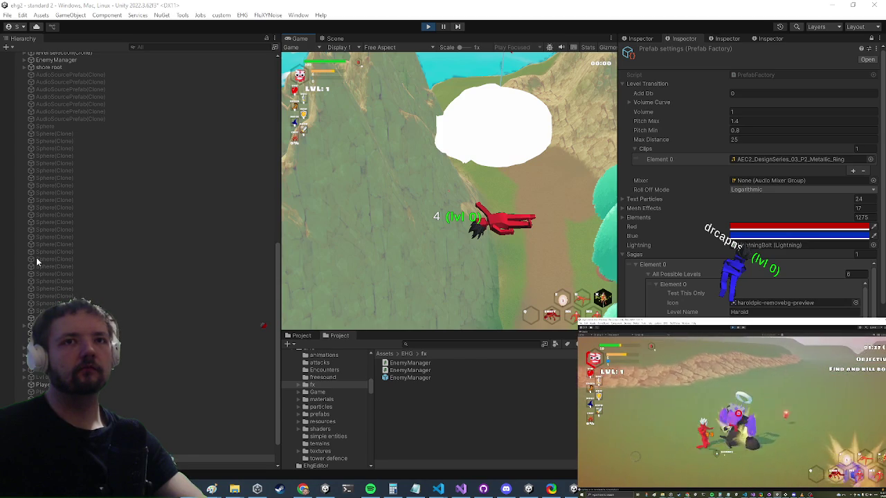
pyautogui.hotkey('ctrl', 'shift', 'p')
pyautogui.hotkey('ctrl', '1')
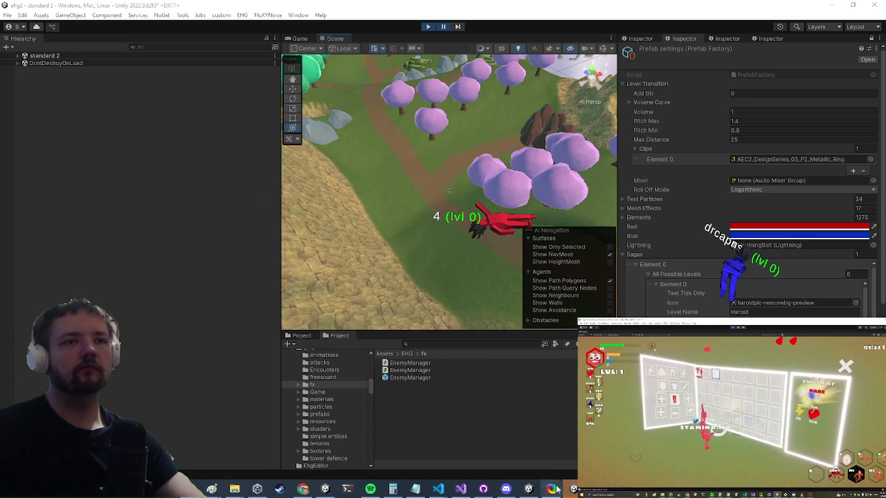
pyautogui.click(443, 27)
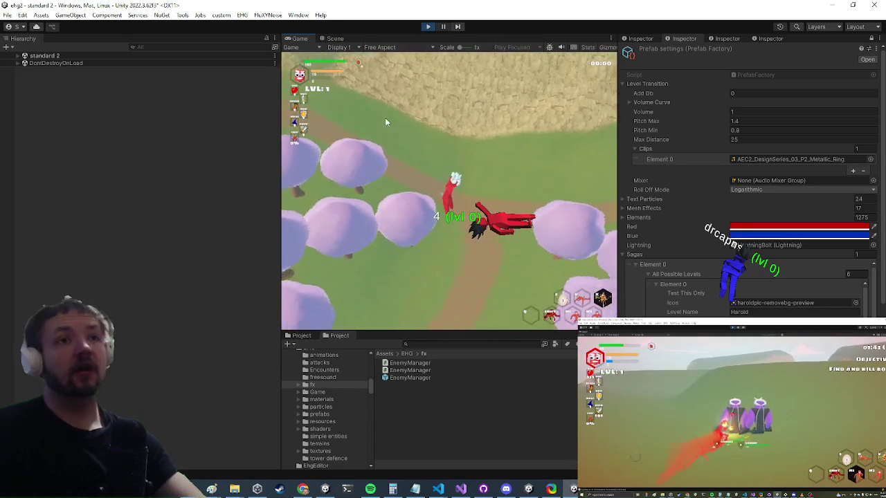
pyautogui.hotkey('shift', 'space')
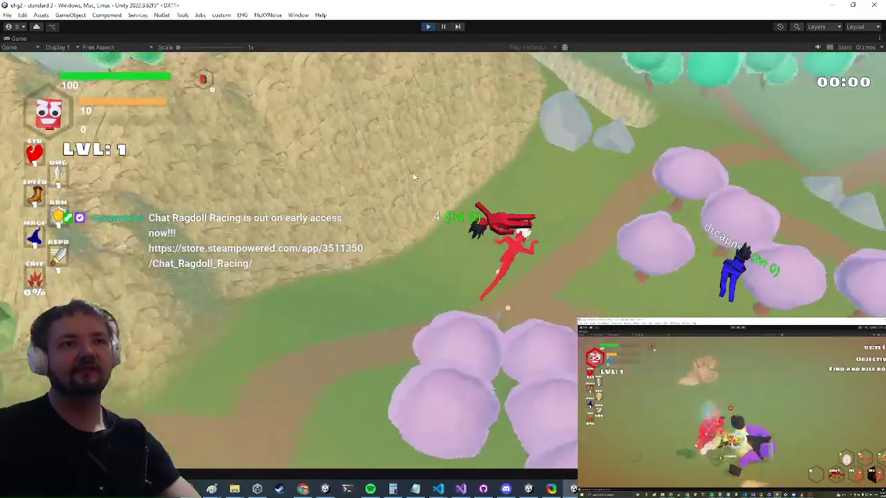
pyautogui.hotkey('alt', 'Tab')
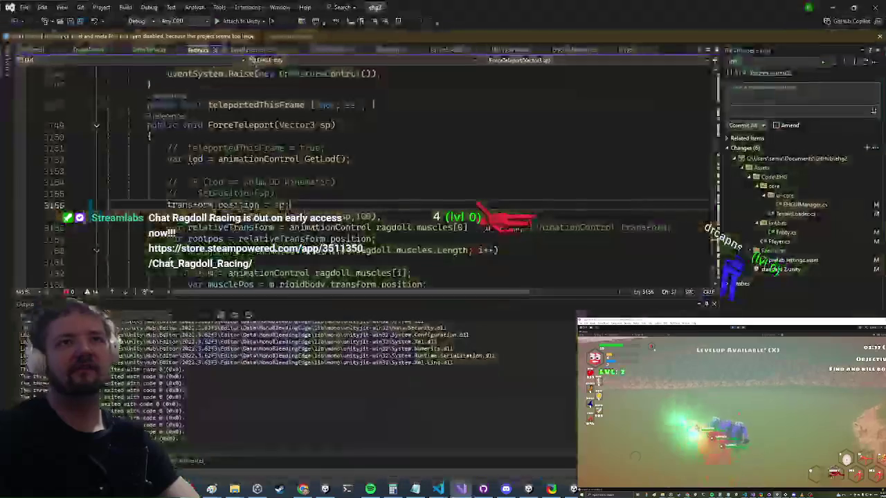
# Delete the DebugCubeWithTime line 3157 and navigate back to the MoveToSpawnpoint call in Player.cs
pyautogui.moveTo(406, 220); pyautogui.dragTo(107, 217)
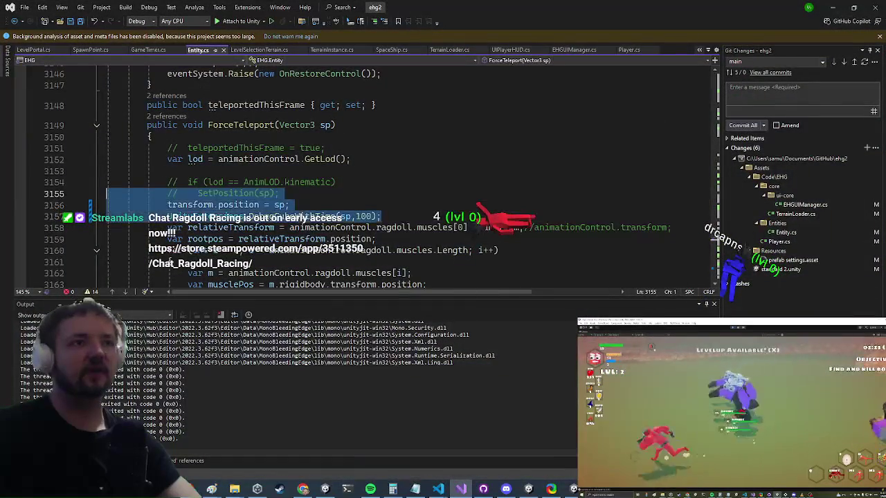
pyautogui.press('Delete')
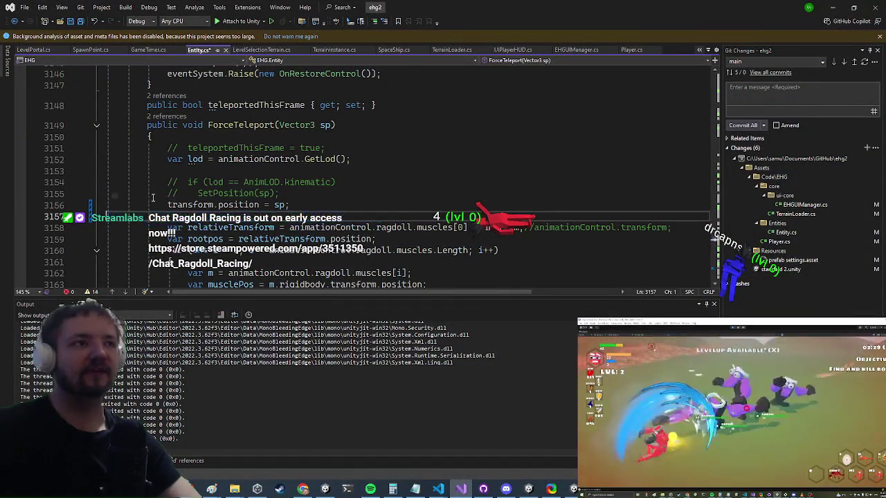
pyautogui.click(251, 125)
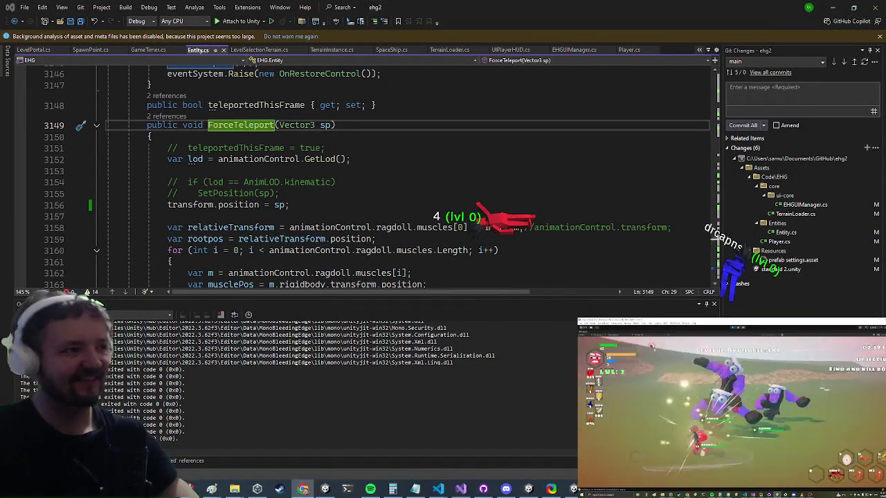
pyautogui.moveTo(336, 182); pyautogui.dragTo(107, 182)
pyautogui.scroll(-1, 277, 207)
pyautogui.scroll(1, 277, 207)
pyautogui.click(186, 159)
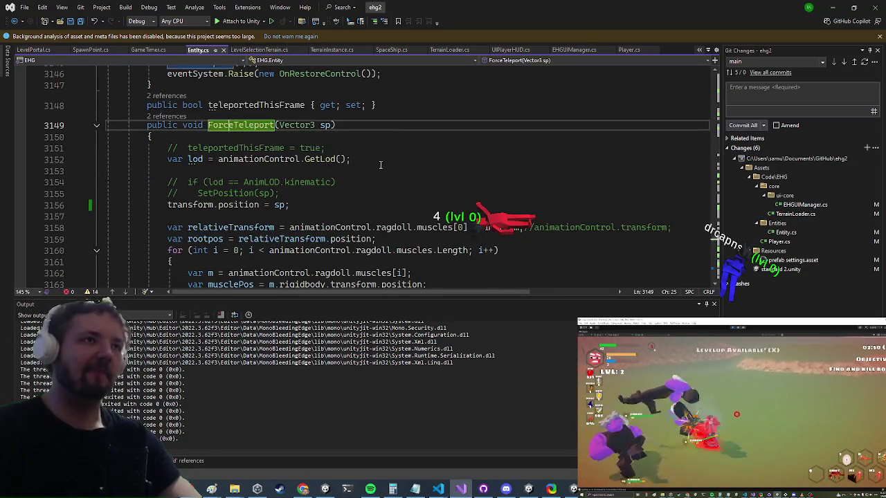
pyautogui.press('End')
pyautogui.hotkey('ctrl', '-')
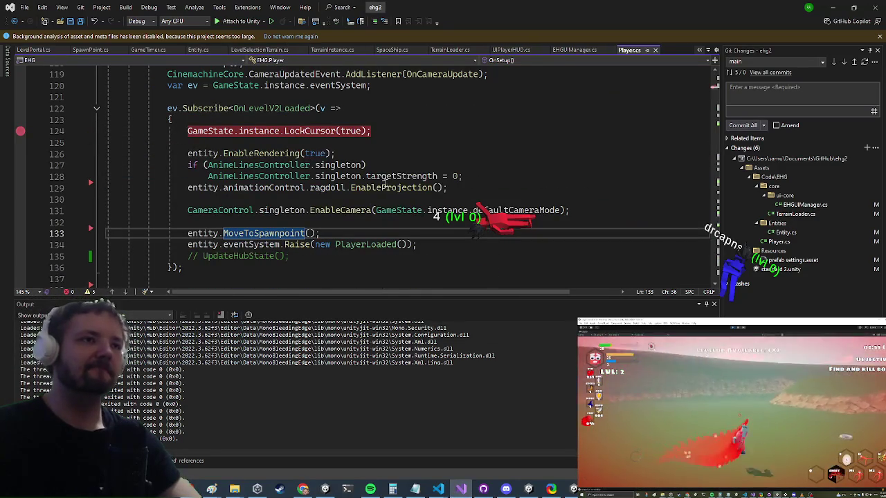
pyautogui.scroll(1, 239, 177)
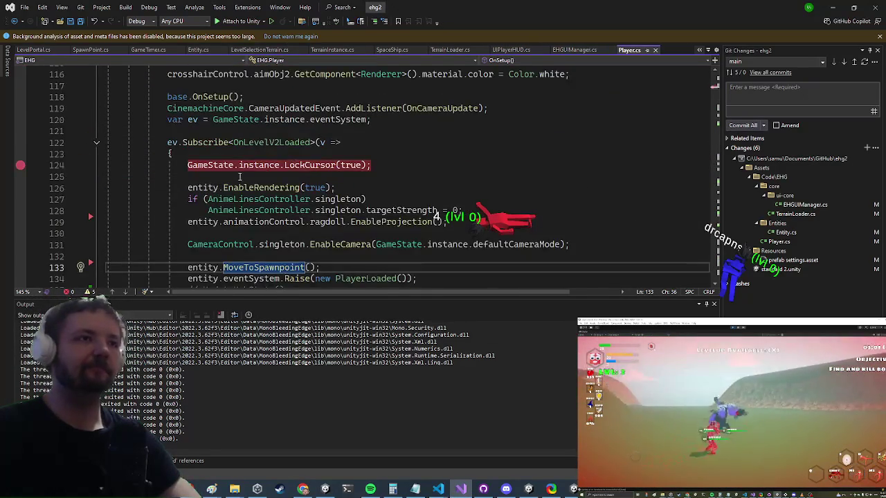
pyautogui.scroll(3, 239, 177)
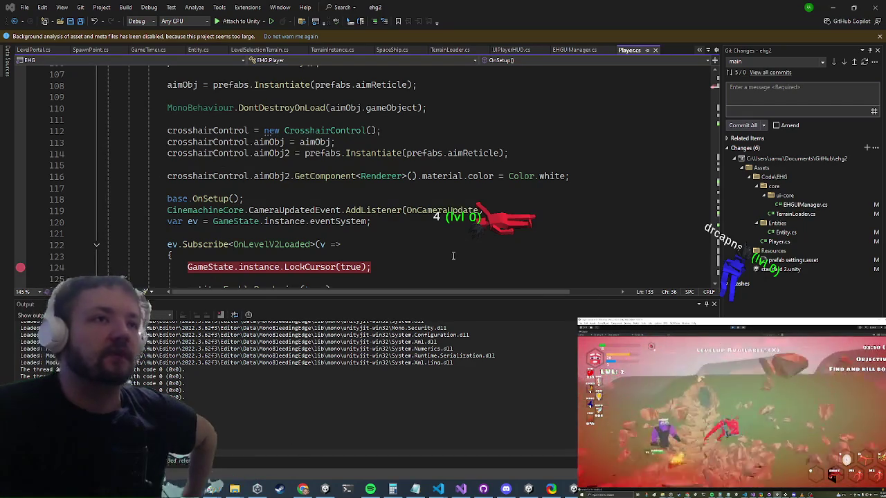
pyautogui.scroll(-2, 362, 183)
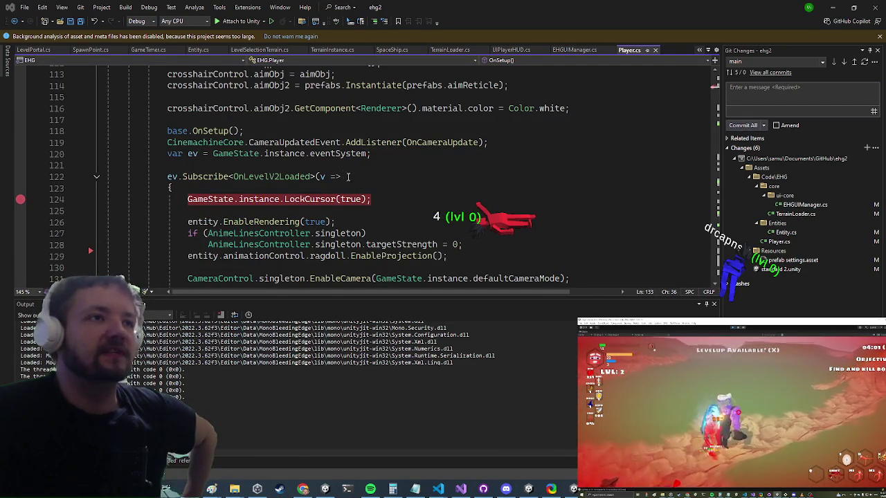
pyautogui.moveTo(339, 175)
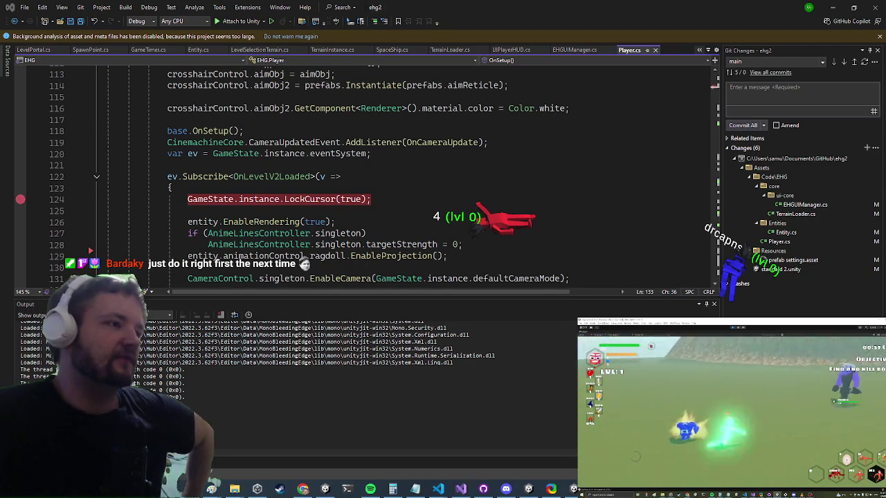
pyautogui.scroll(-2, 329, 183)
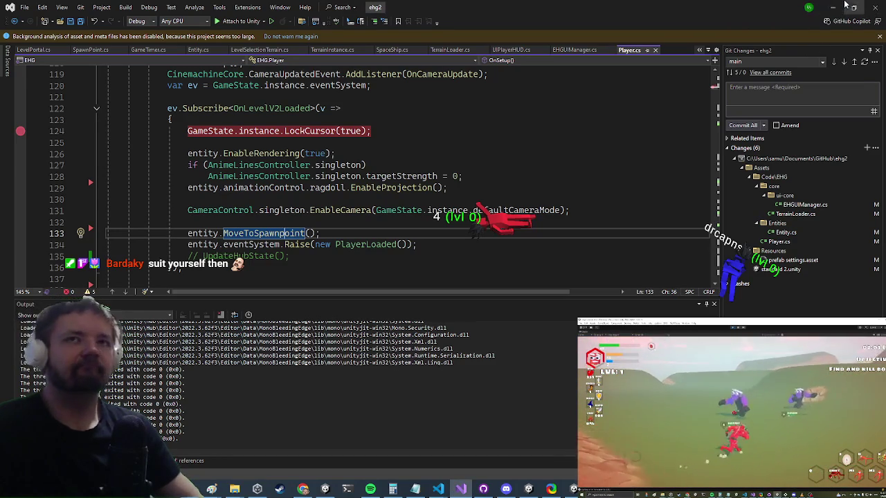
# Restore the editor panels around the Game view and select mainchar Variant (2) in the Hierarchy
pyautogui.click(833, 6)
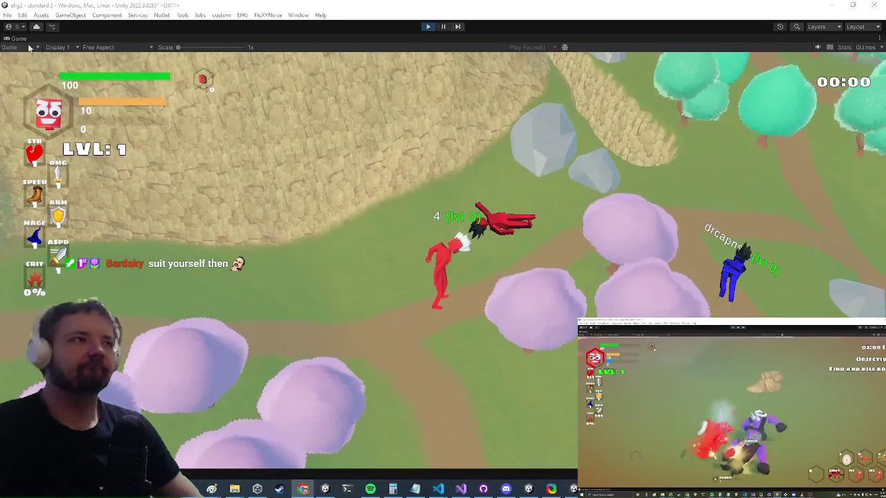
pyautogui.rightClick(19, 41)
pyautogui.click(58, 66)
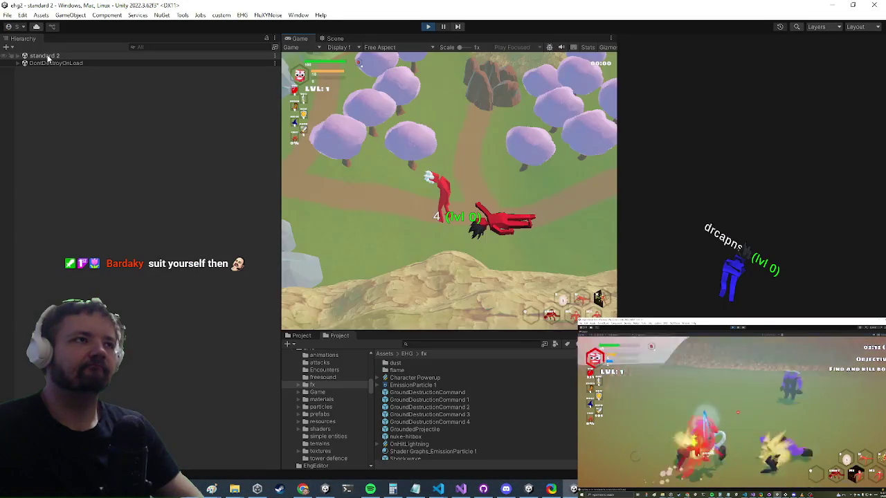
pyautogui.doubleClick(43, 57)
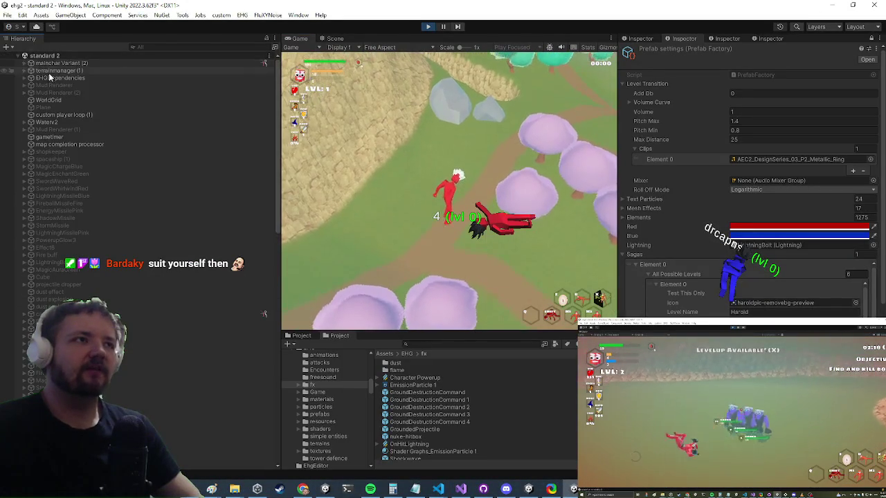
pyautogui.click(68, 64)
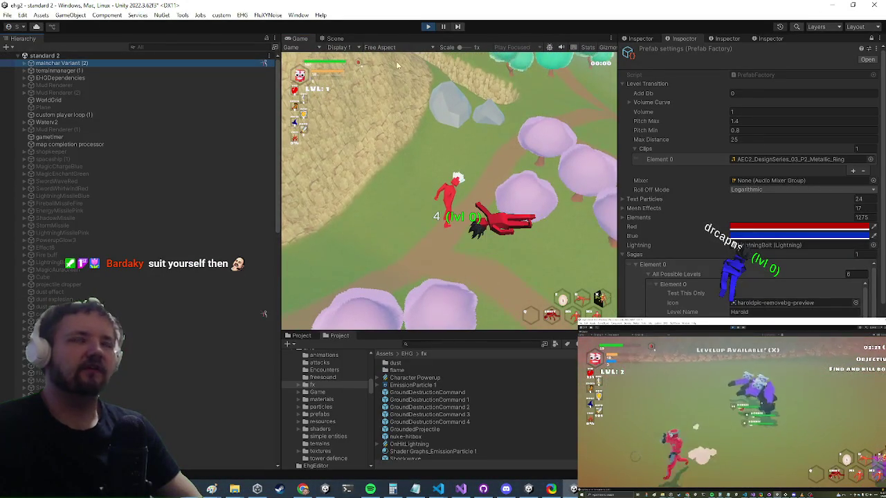
# Collapse the Animation Control and second Audio Source components in the Inspector
pyautogui.click(648, 39)
pyautogui.scroll(-3, 696, 256)
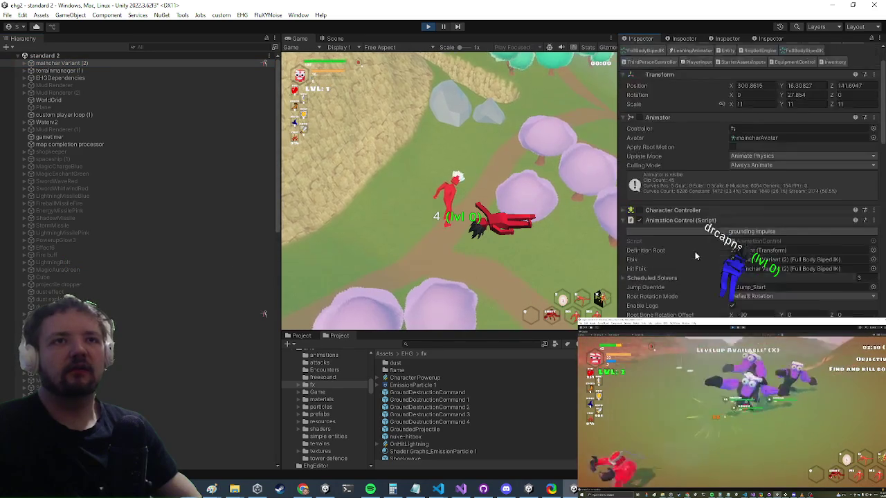
pyautogui.click(682, 195)
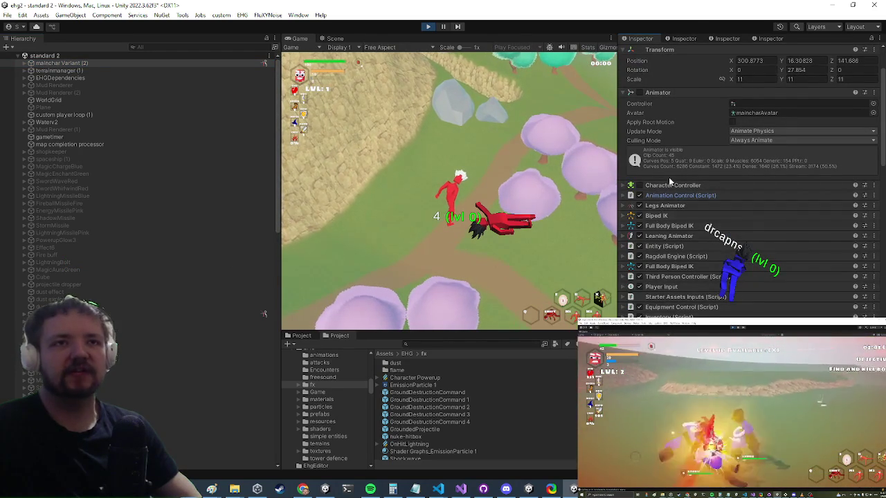
pyautogui.scroll(-6, 670, 198)
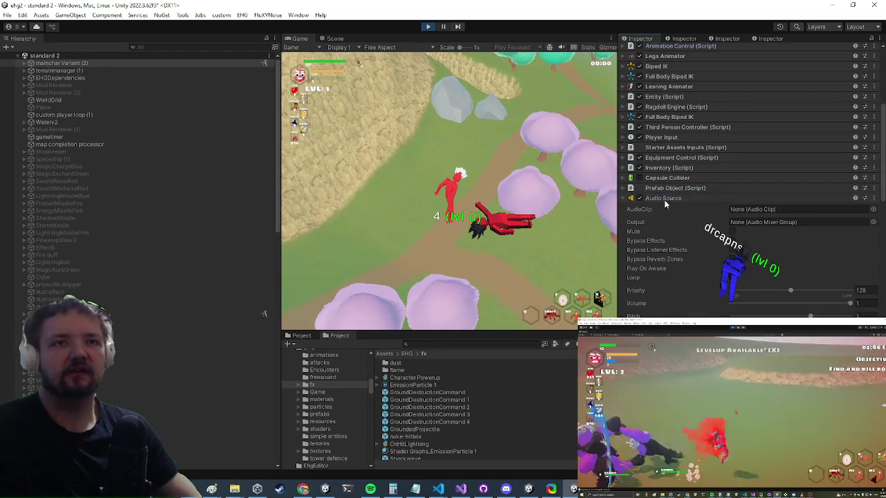
pyautogui.click(675, 218)
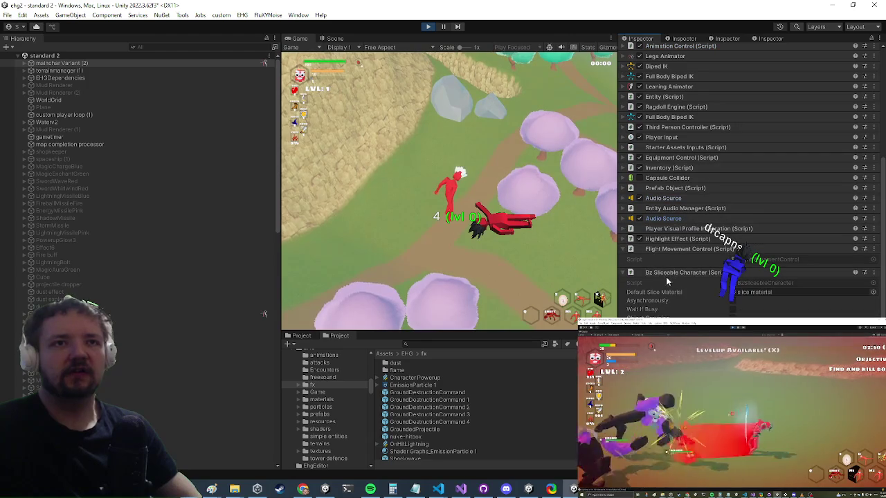
pyautogui.scroll(-9, 653, 283)
pyautogui.scroll(6, 699, 207)
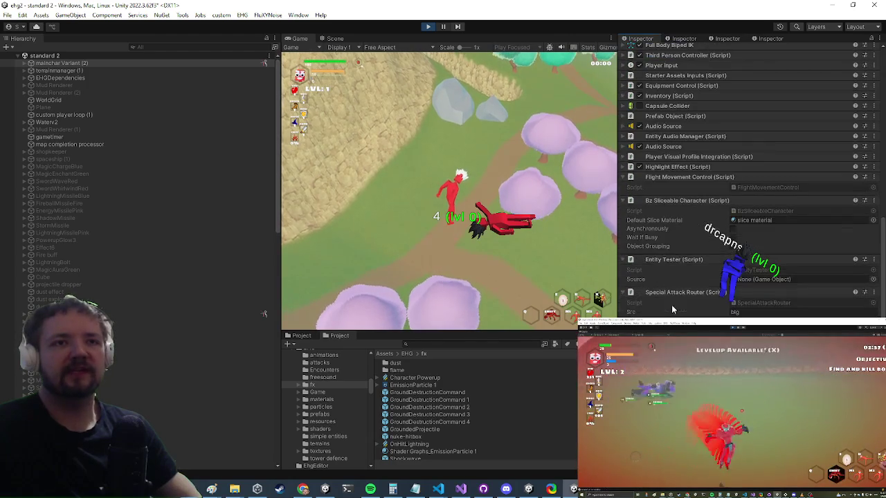
pyautogui.scroll(6, 696, 174)
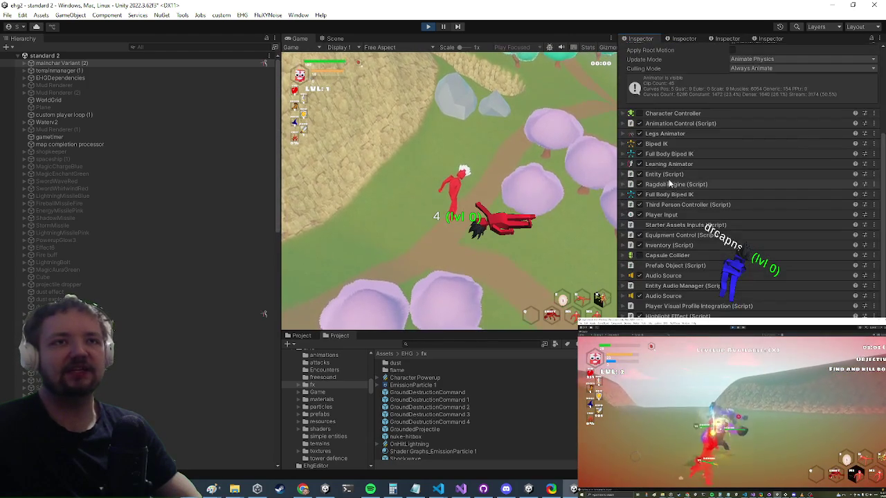
# Select the Ragdoll Engine's muscles, pick spine.003, and expand its Configurable Joint settings
pyautogui.rightClick(659, 185)
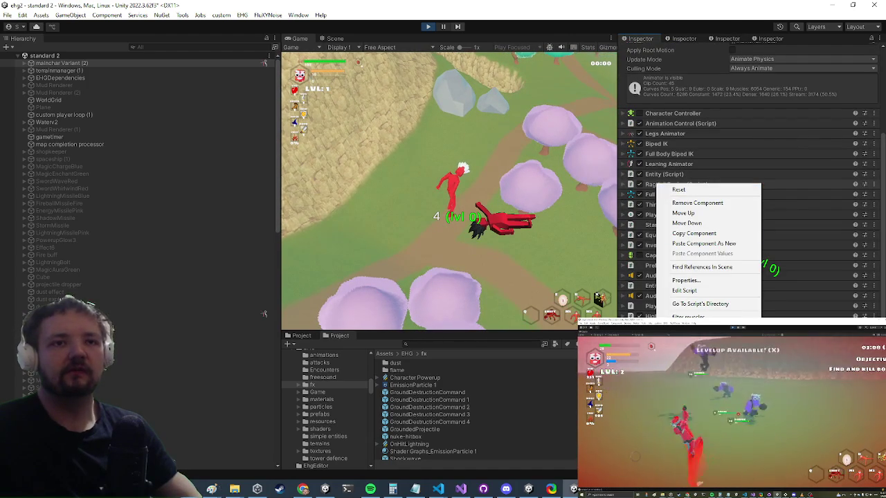
pyautogui.click(688, 316)
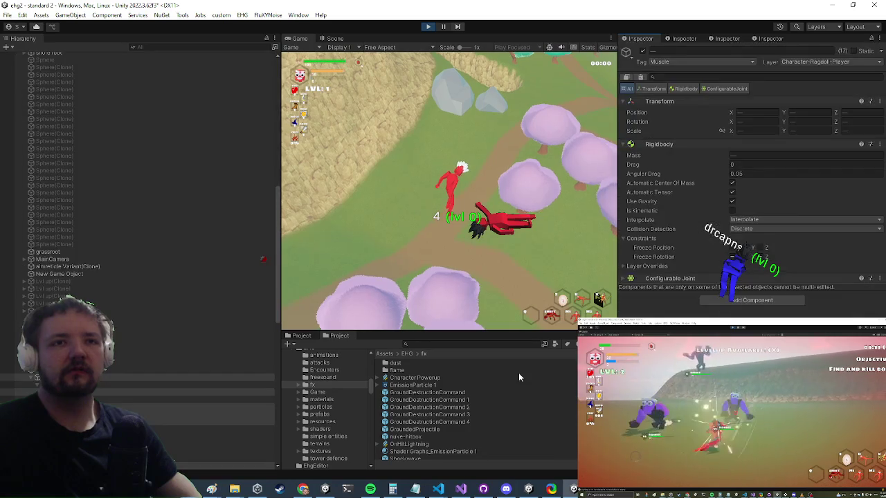
pyautogui.click(42, 391)
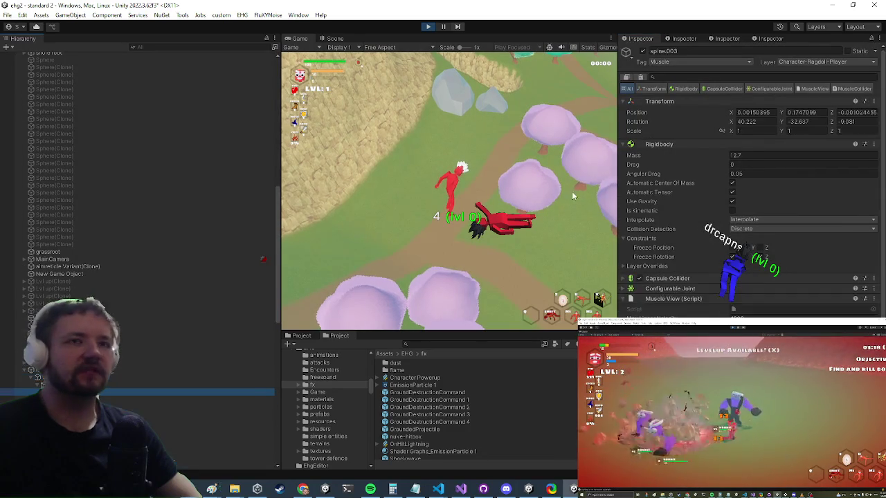
pyautogui.scroll(-1, 703, 182)
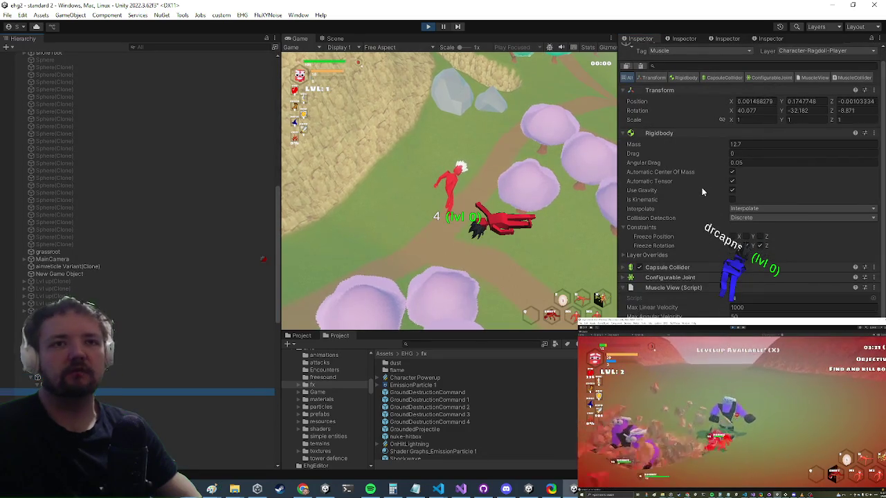
pyautogui.click(658, 277)
pyautogui.scroll(-10, 718, 191)
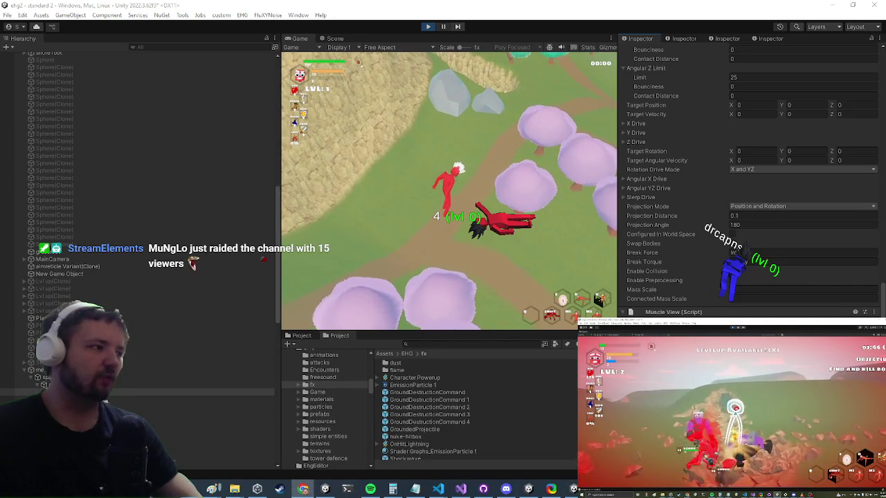
pyautogui.hotkey('alt', 'Tab')
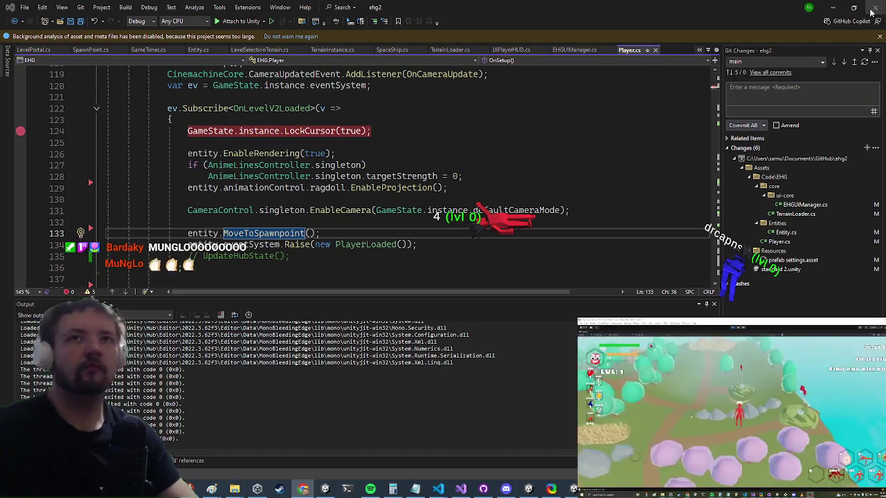
# Find MoveToSpawnpoint with Code Search and open it in Entity.cs
pyautogui.hotkey('alt', 'Tab')
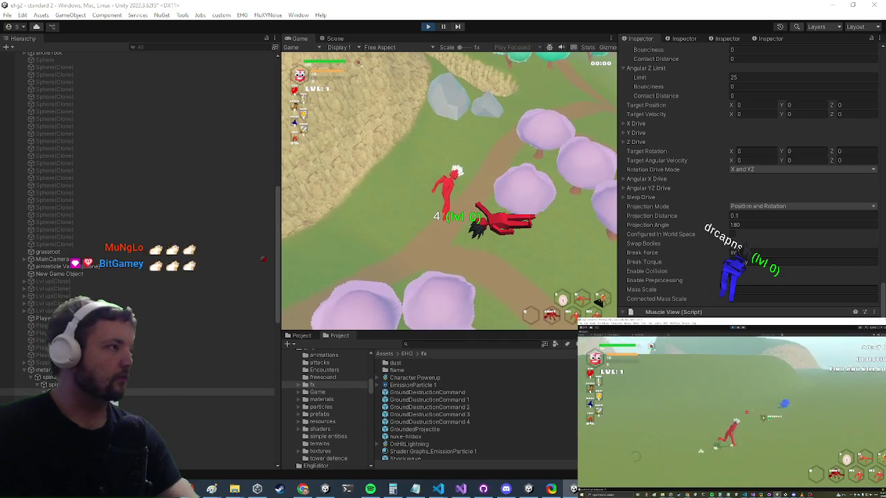
pyautogui.hotkey('alt', 'Tab')
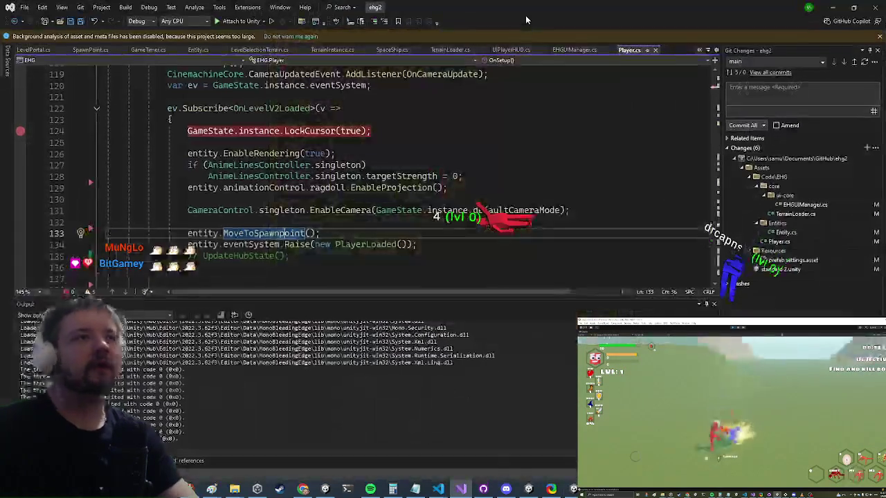
pyautogui.hotkey('ctrl', 't')
pyautogui.write('move')
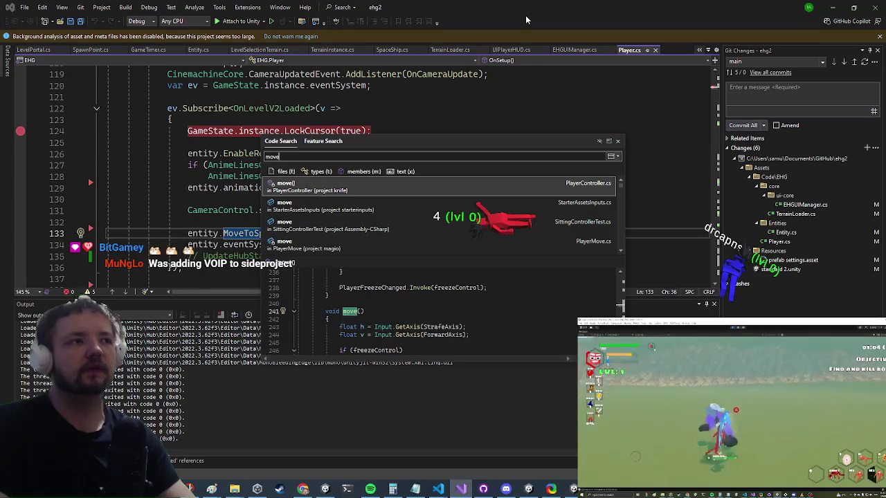
pyautogui.write('spa')
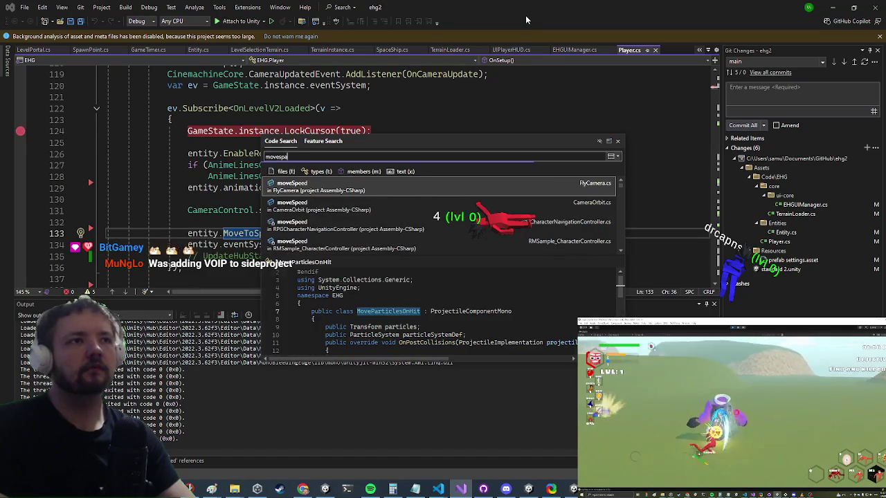
pyautogui.write('wnpo')
pyautogui.press('Return')
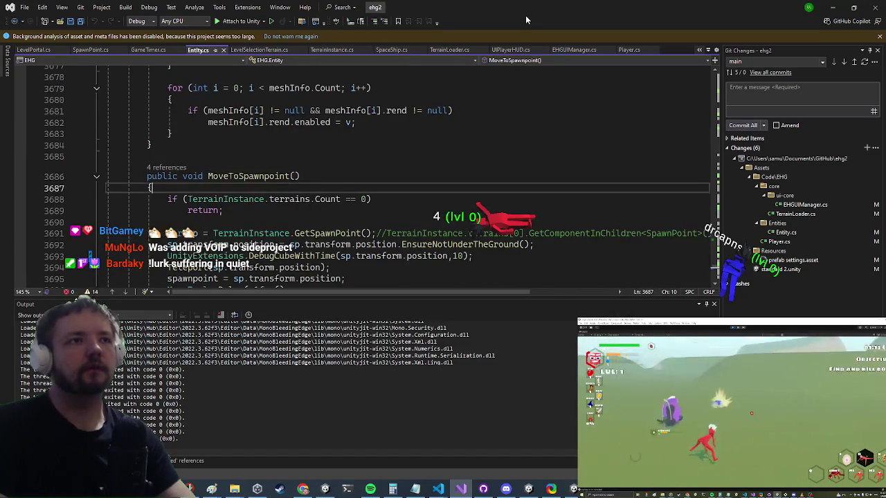
# Comment out the DebugCubeWithTime call, go back to Player.cs, and start Unity play mode
pyautogui.hotkey('ctrl', 'Down')
pyautogui.hotkey('ctrl', 'Down')
pyautogui.hotkey('ctrl', 'Down')
pyautogui.press('Down')
pyautogui.press('Down')
pyautogui.press('Down')
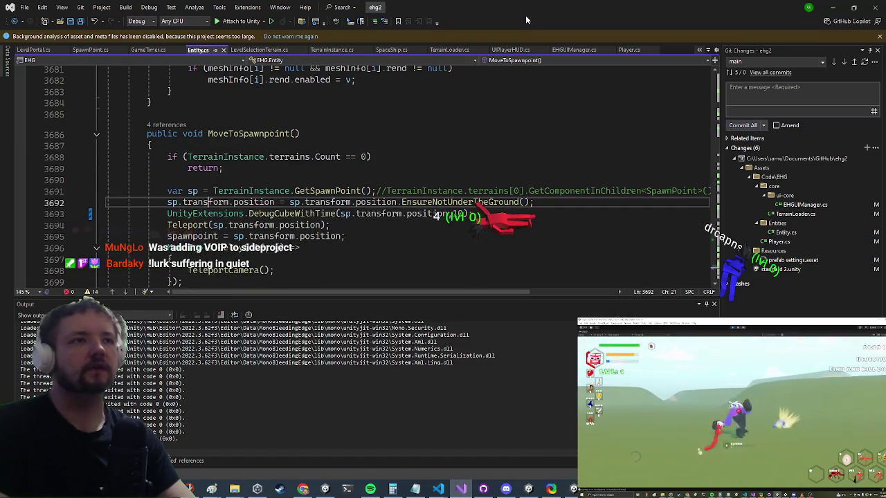
pyautogui.press('Down')
pyautogui.press('Down')
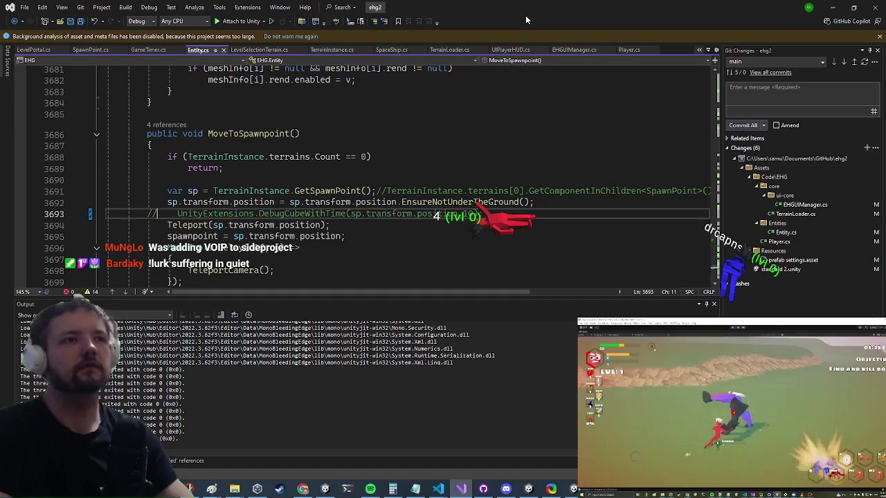
pyautogui.hotkey('ctrl', '-')
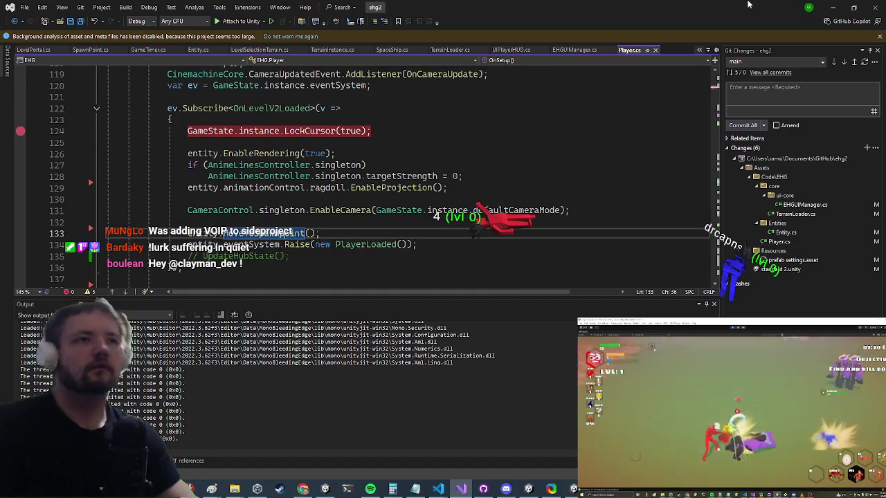
pyautogui.hotkey('alt', 'Tab')
pyautogui.hotkey('ctrl', 'p')
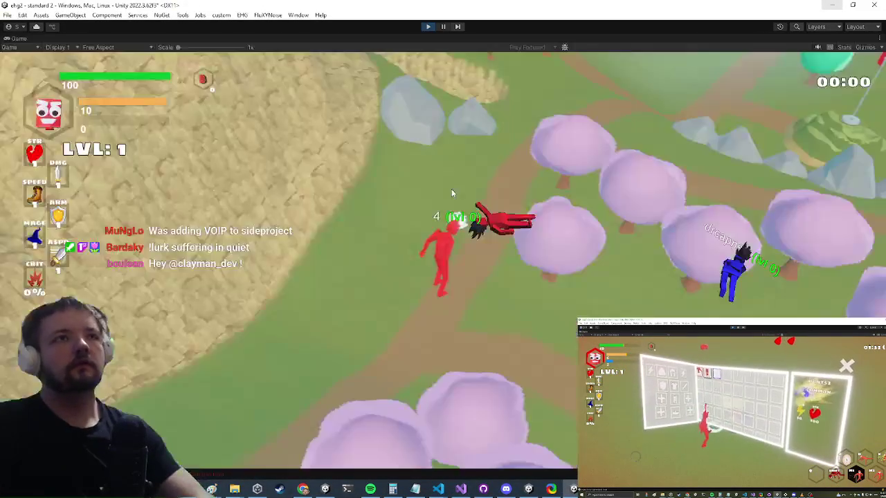
pyautogui.hotkey('alt', 'Tab')
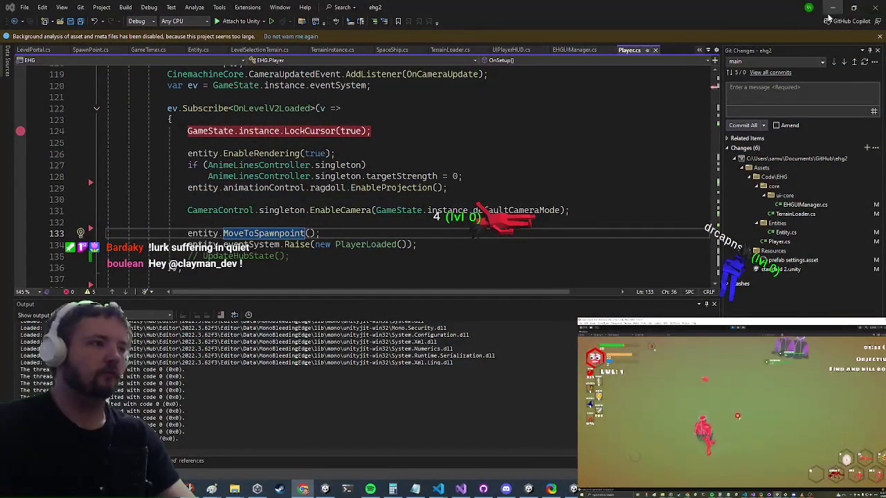
pyautogui.click(833, 7)
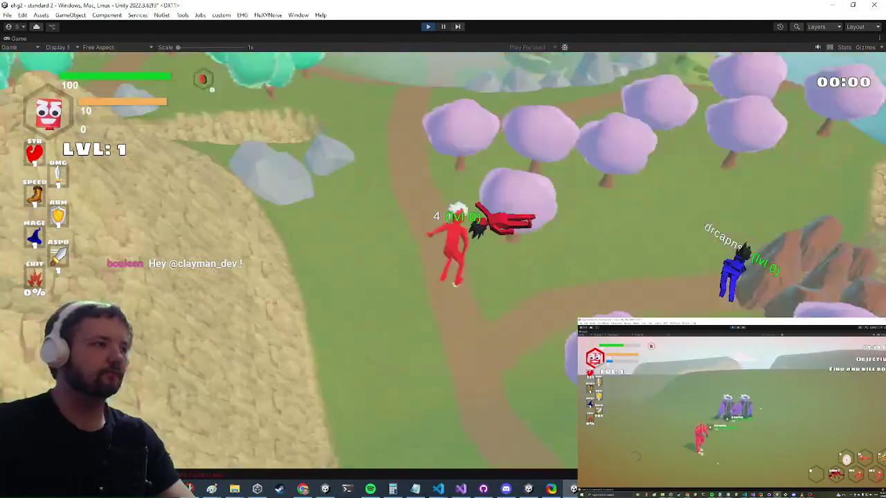